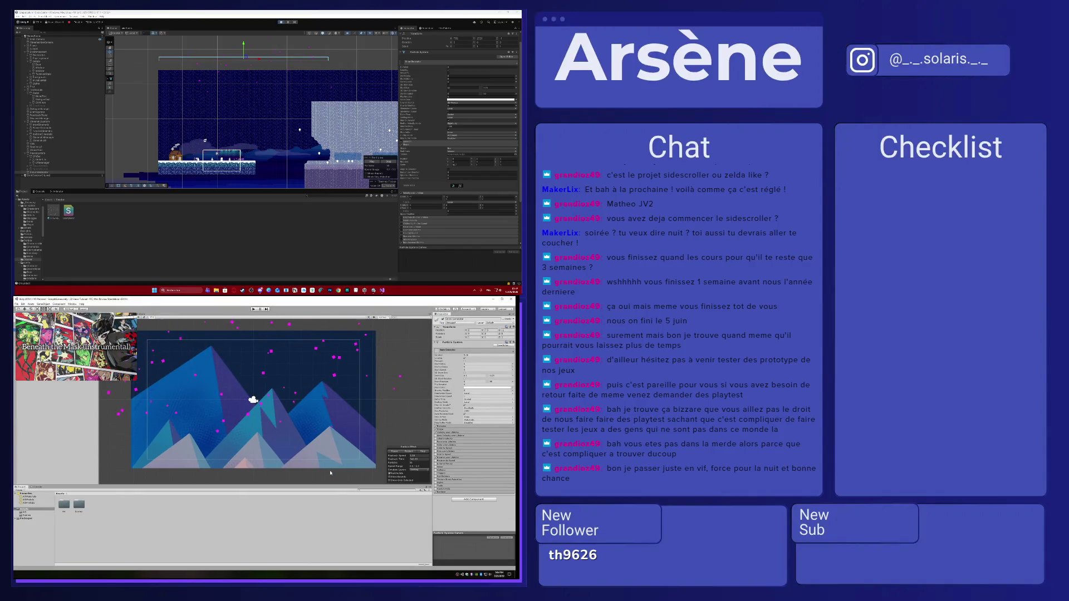
- Select the snow particle object, enable its Noise module with Separate Axes, and save the scene
mouse_move(407, 471)
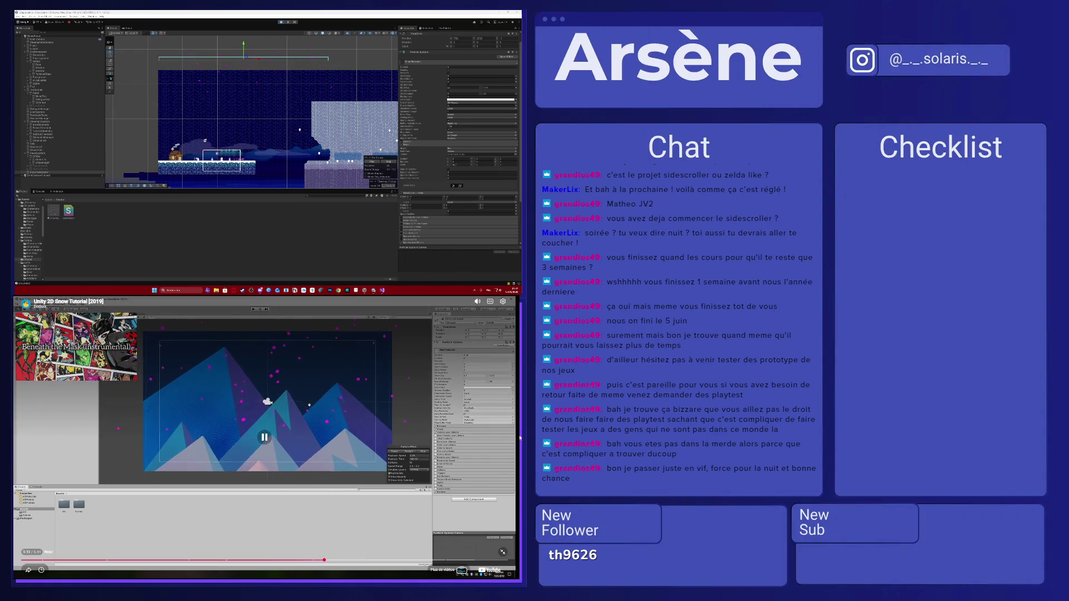
click(235, 267)
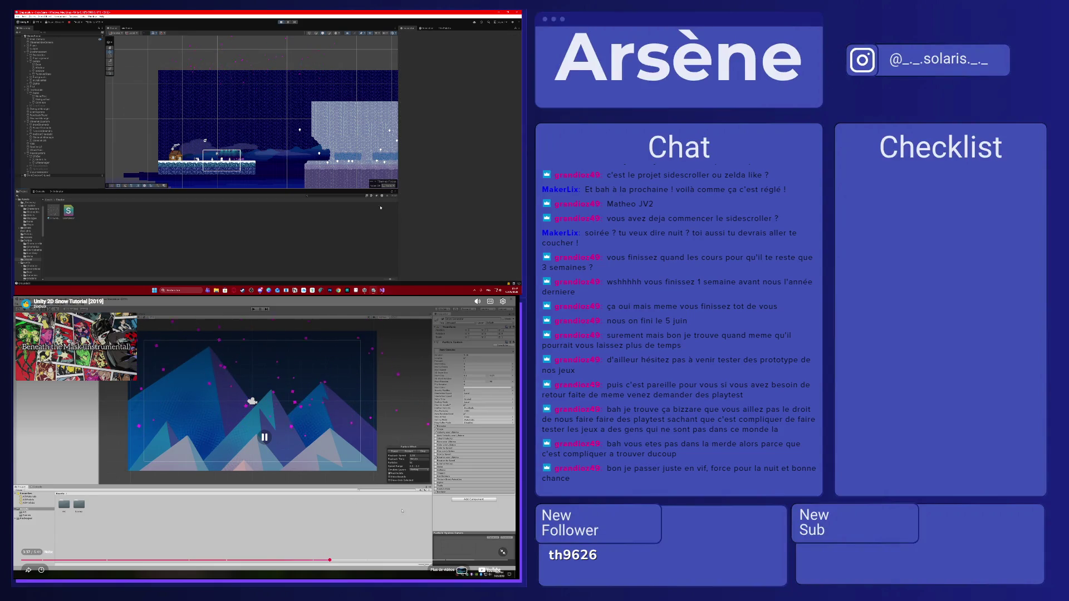
scroll(227, 83, down, 2)
click(282, 71)
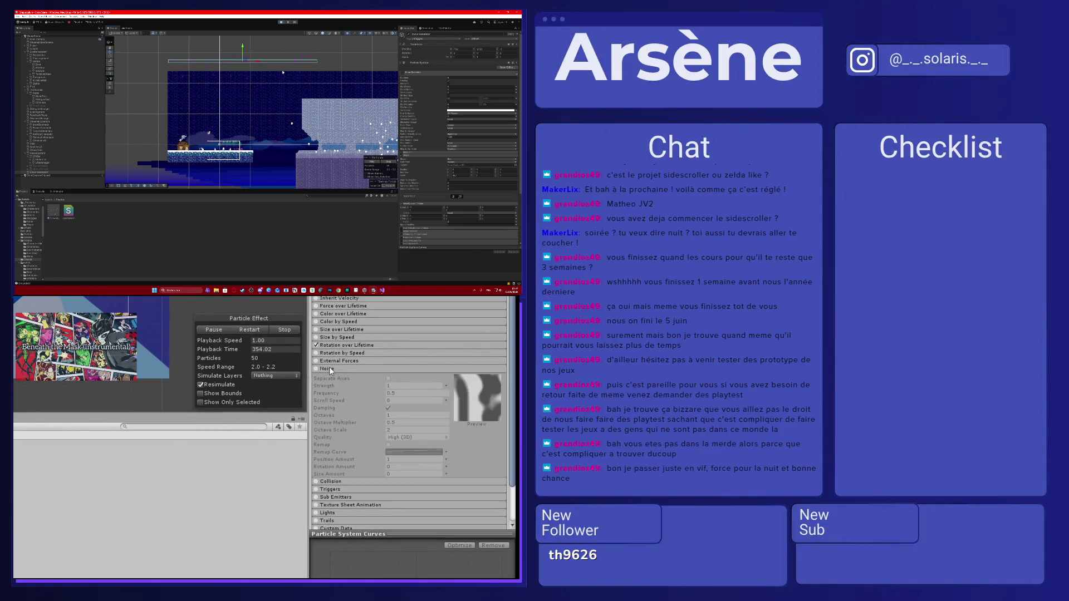
scroll(410, 239, down, 3)
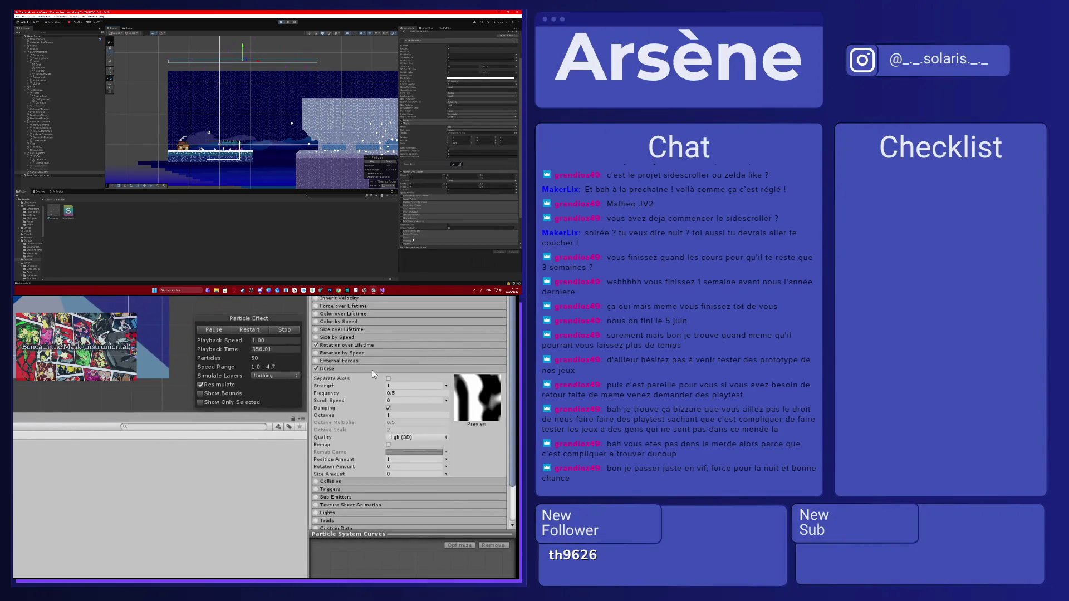
click(417, 237)
scroll(420, 237, down, 1)
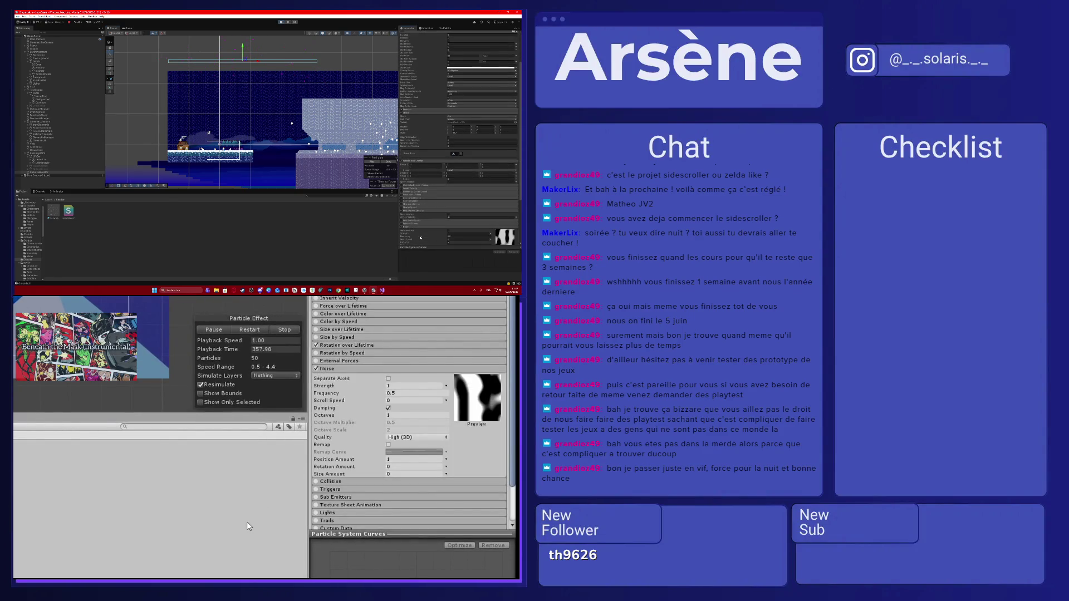
scroll(420, 237, down, 4)
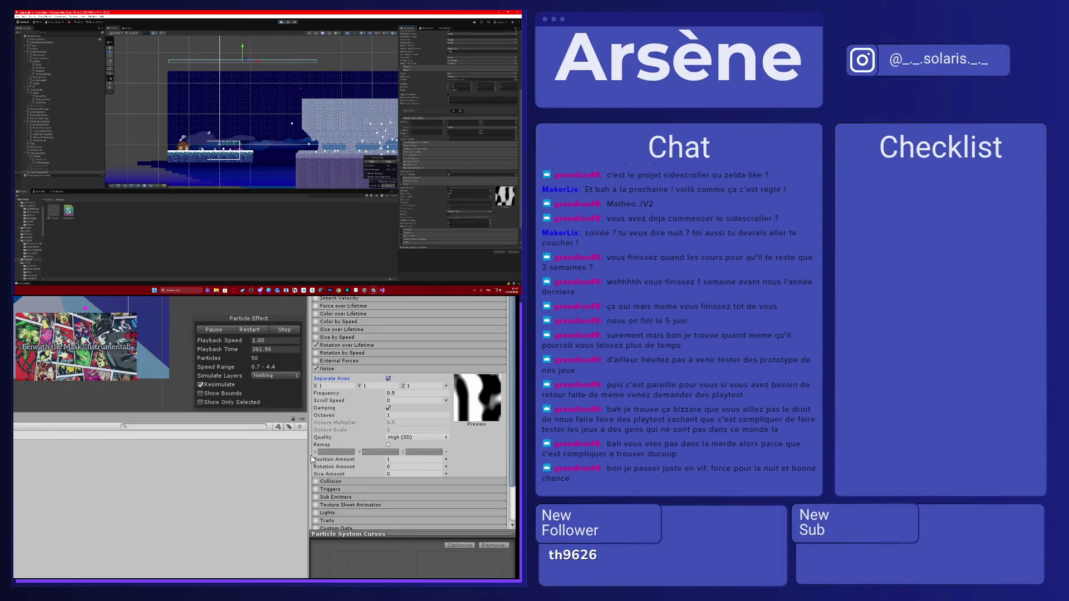
click(448, 190)
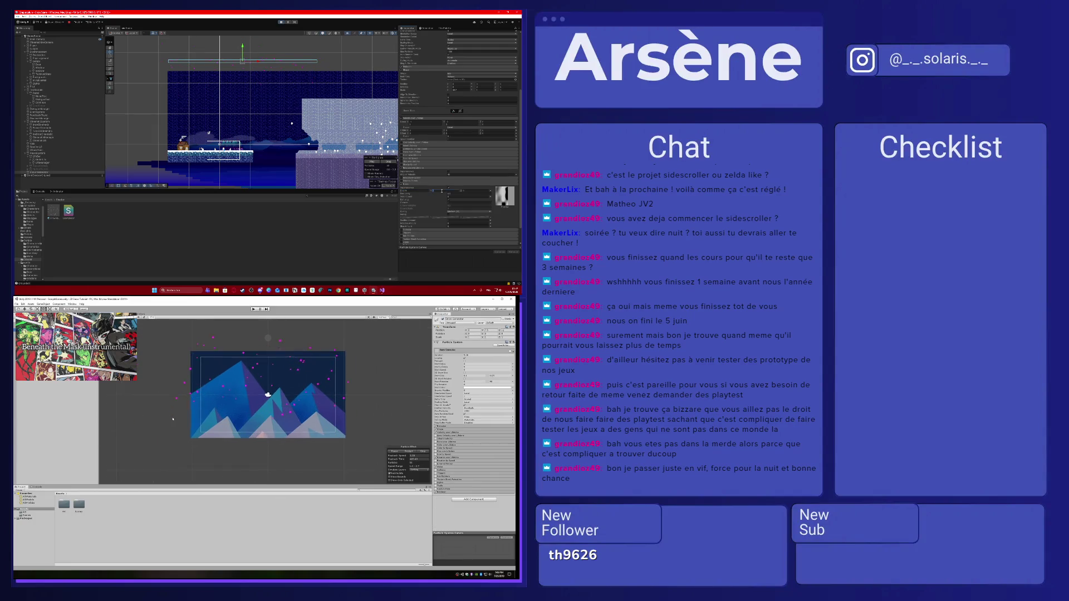
key(ctrl+s)
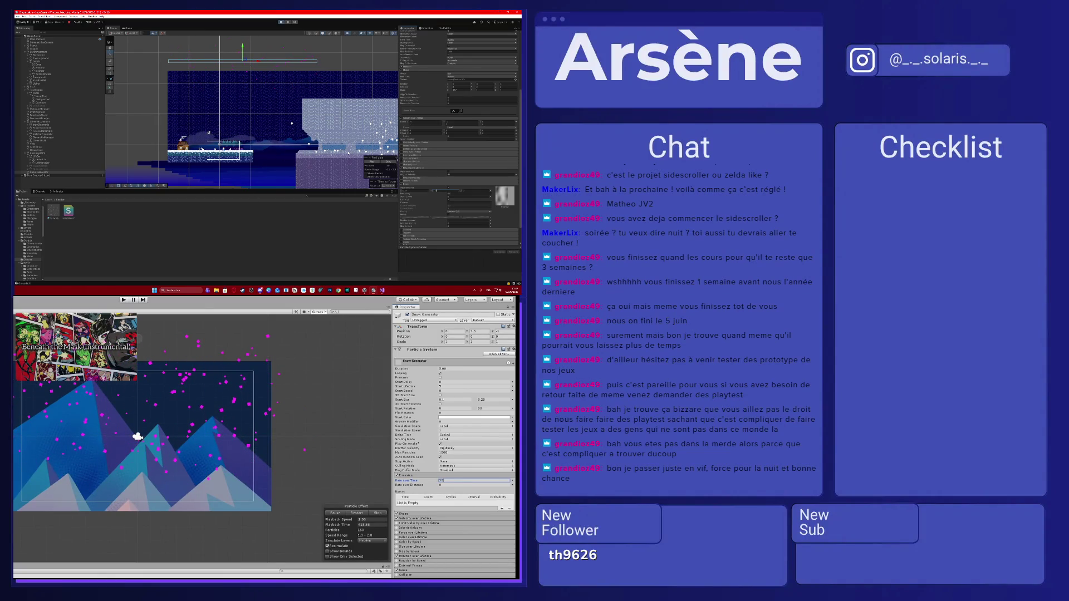
- Expand the Snow Generator's Emission module and edit its Rate over Time value
scroll(407, 152, down, 5)
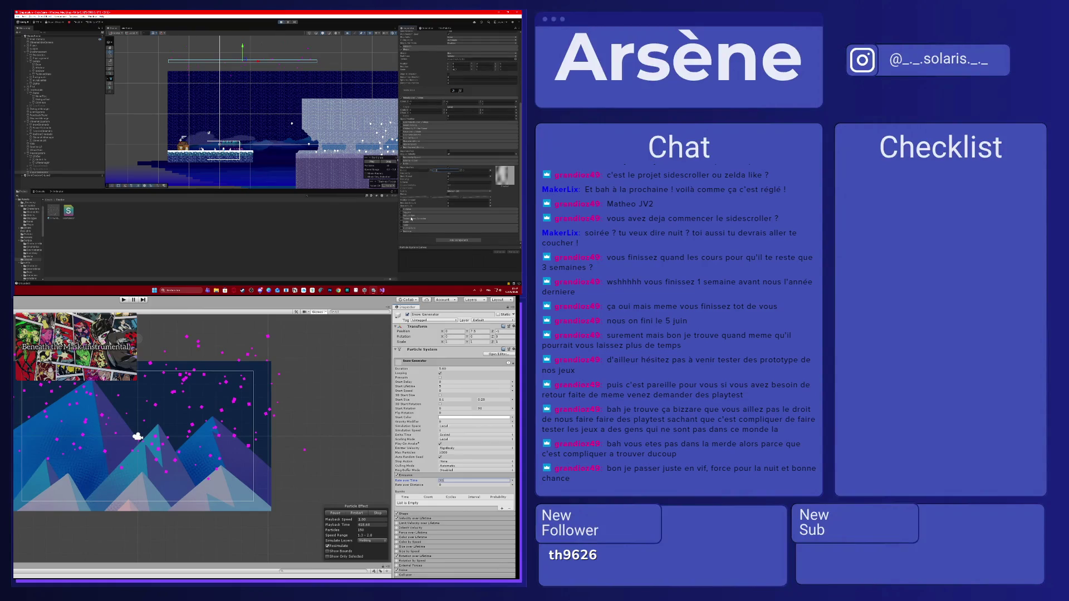
scroll(412, 216, up, 3)
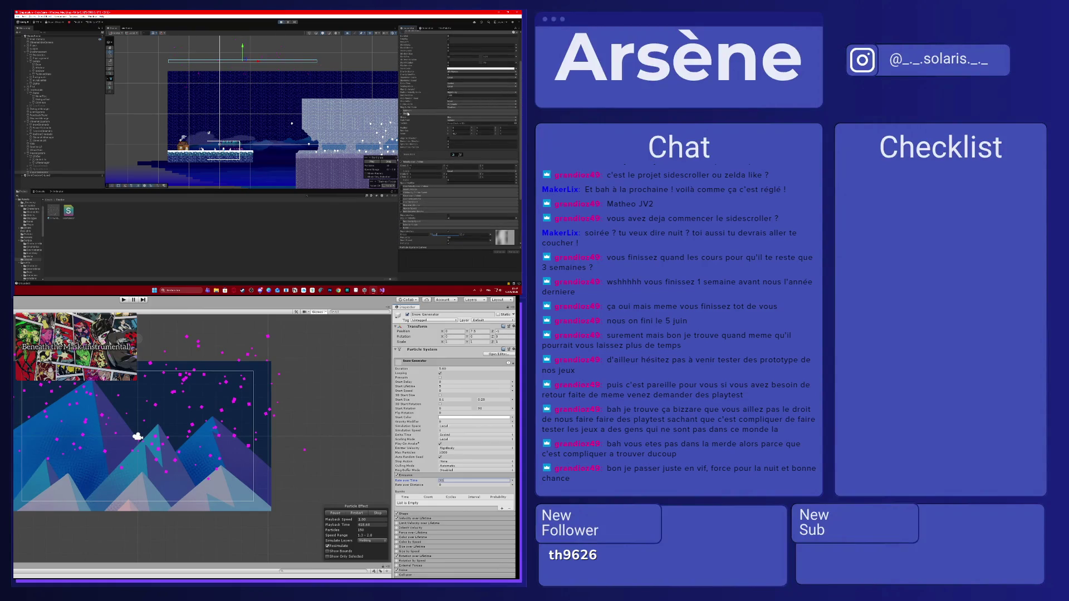
click(408, 113)
click(416, 115)
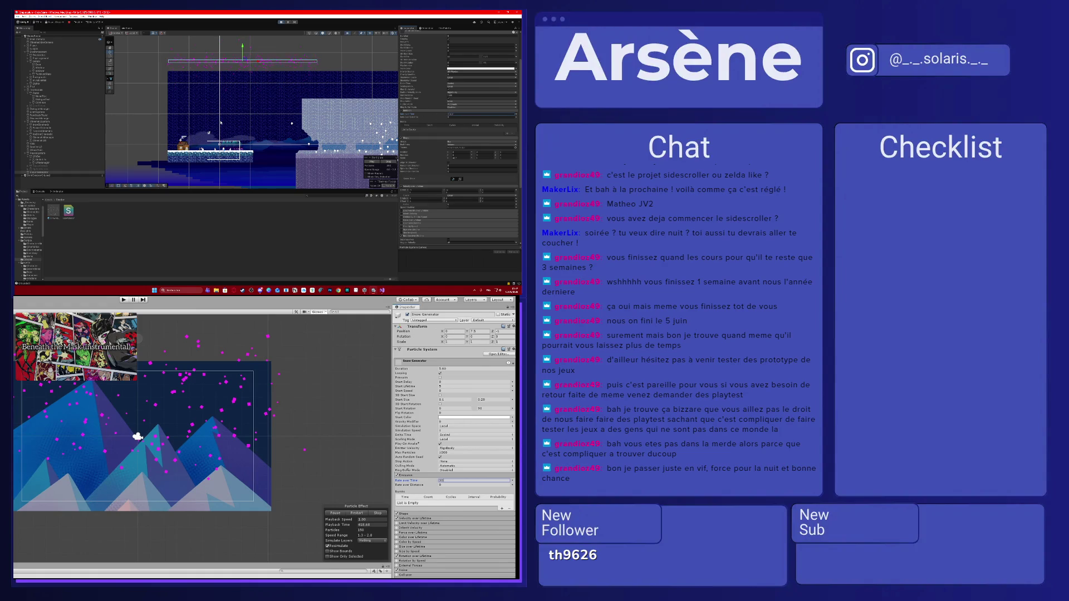
- Drag the Snow Generator lower along its Y axis and check the snow in Game view
drag(243, 52, 244, 119)
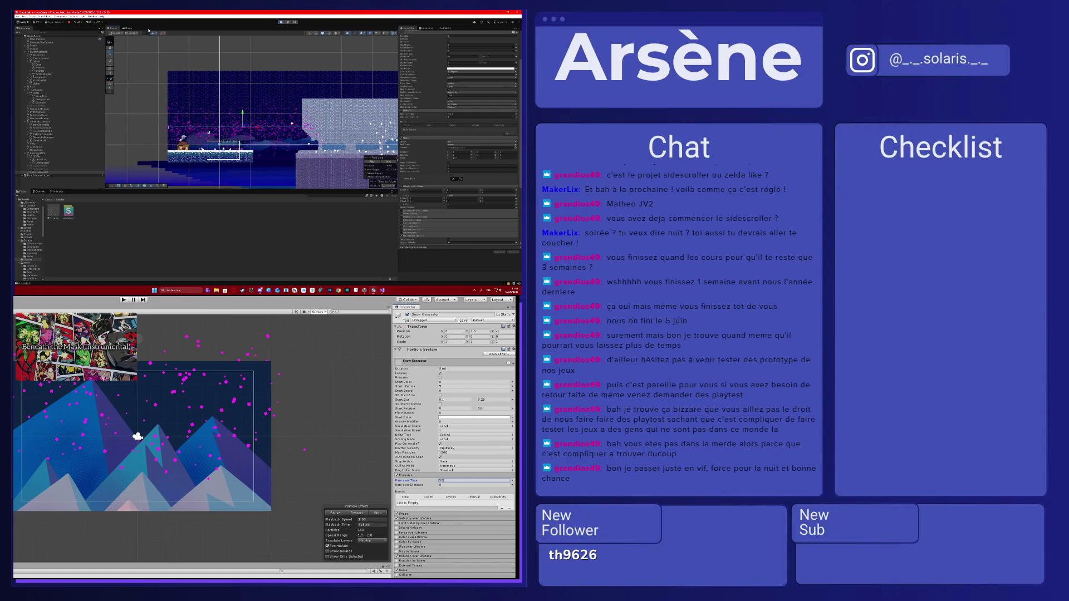
click(128, 28)
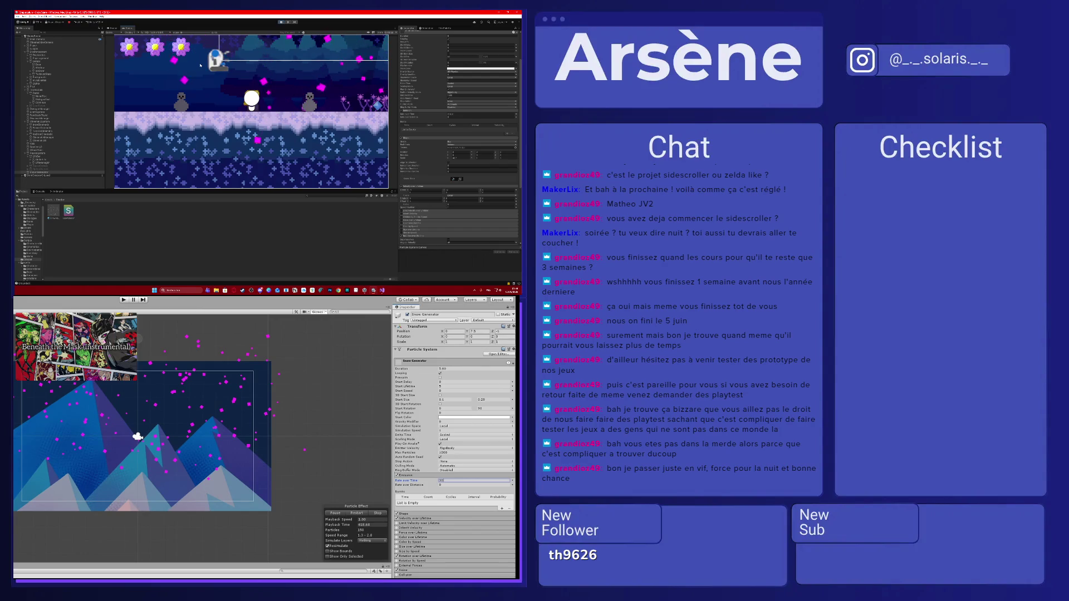
click(115, 28)
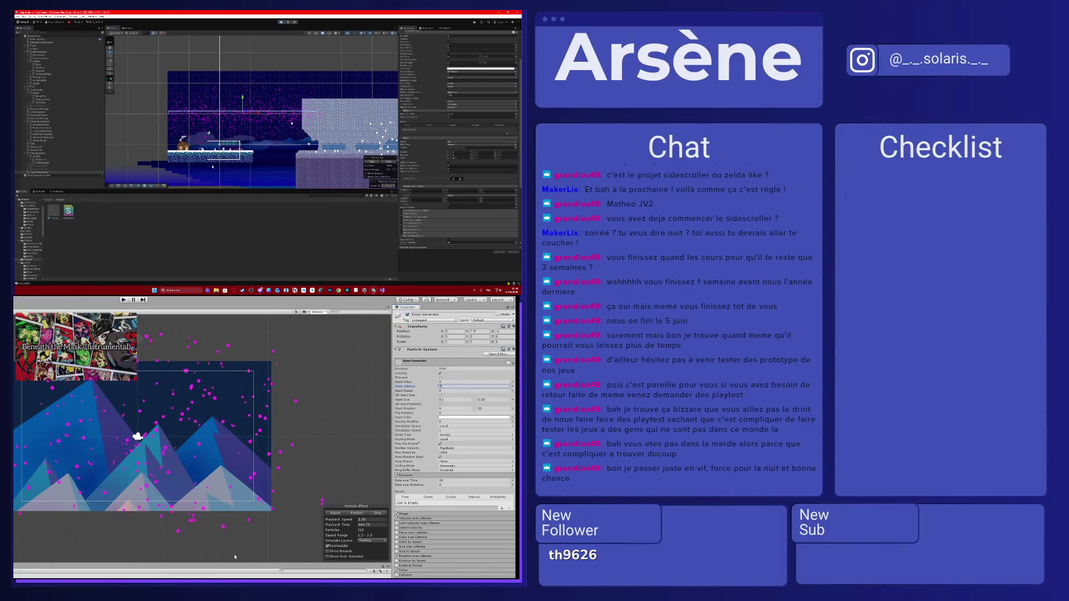
- Pause and resume the tutorial video for reference
key(space)
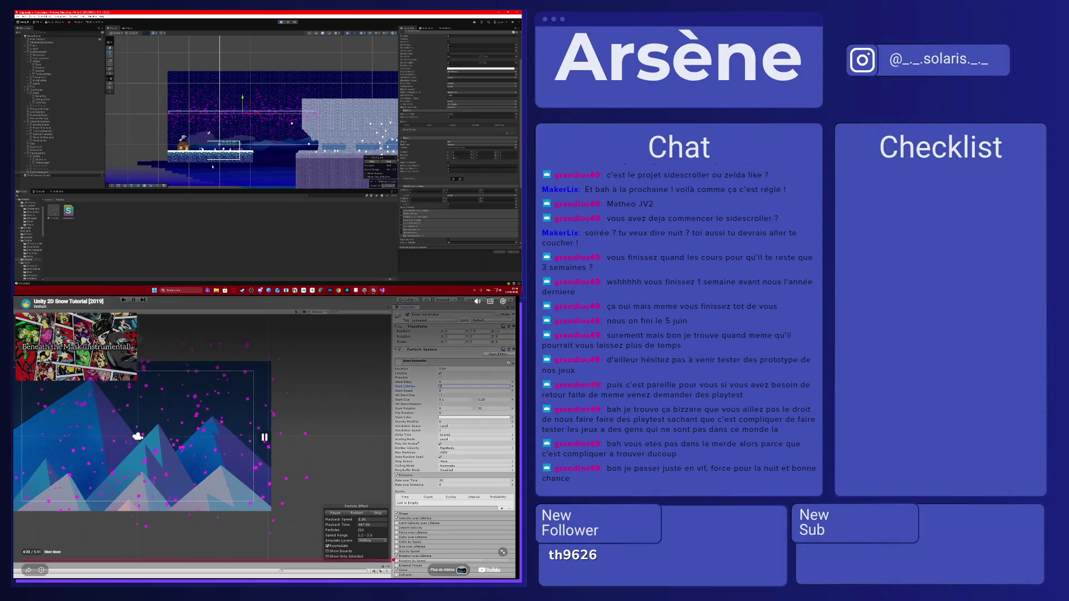
key(space)
scroll(484, 99, up, 3)
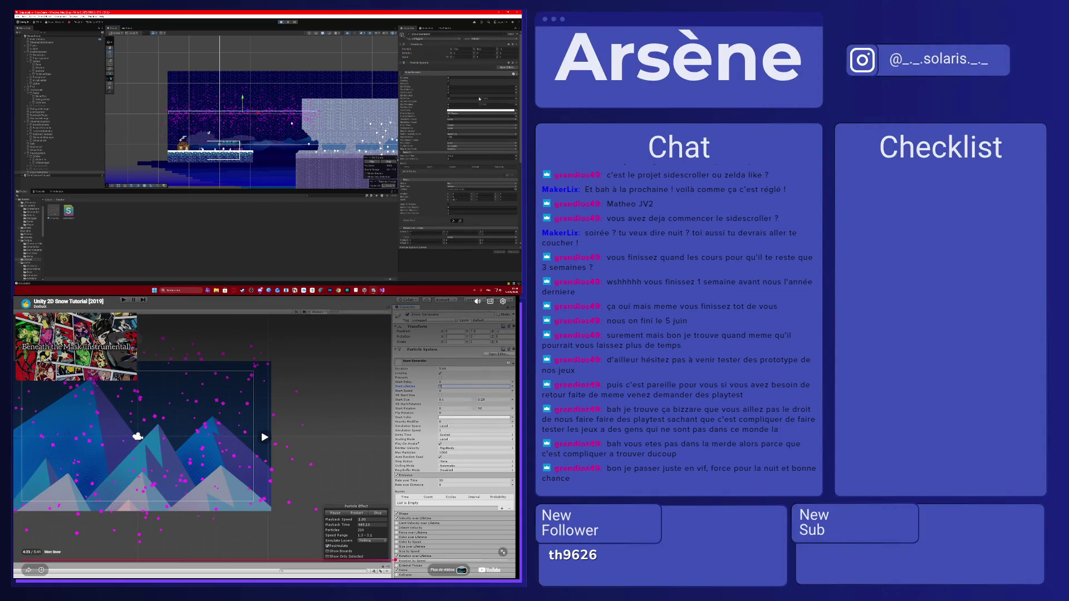
click(463, 87)
key(space)
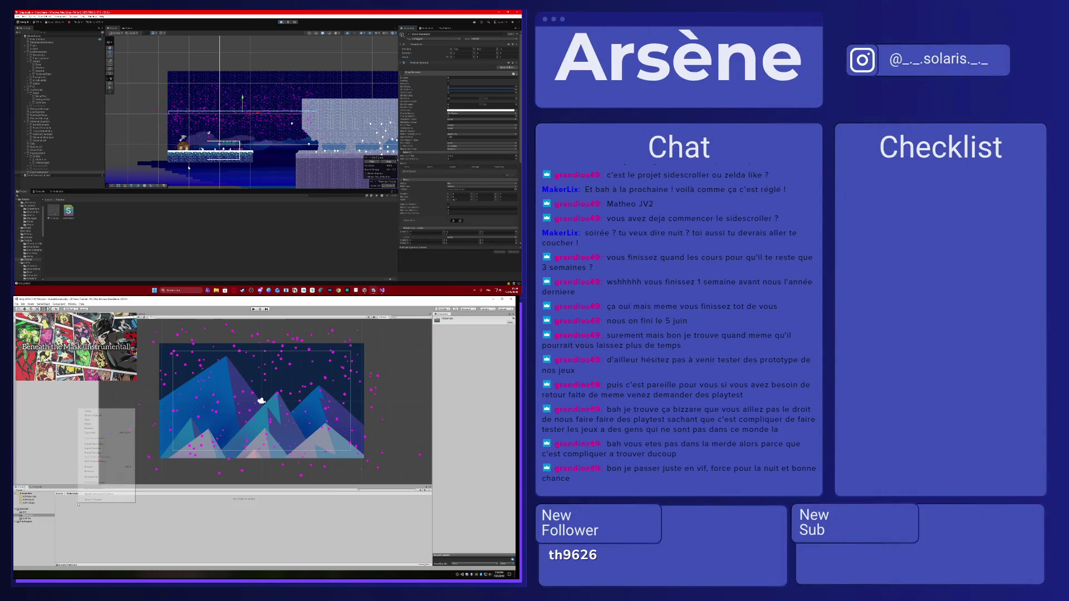
- Create a new Material asset in the Project panel and confirm its default name
right_click(96, 218)
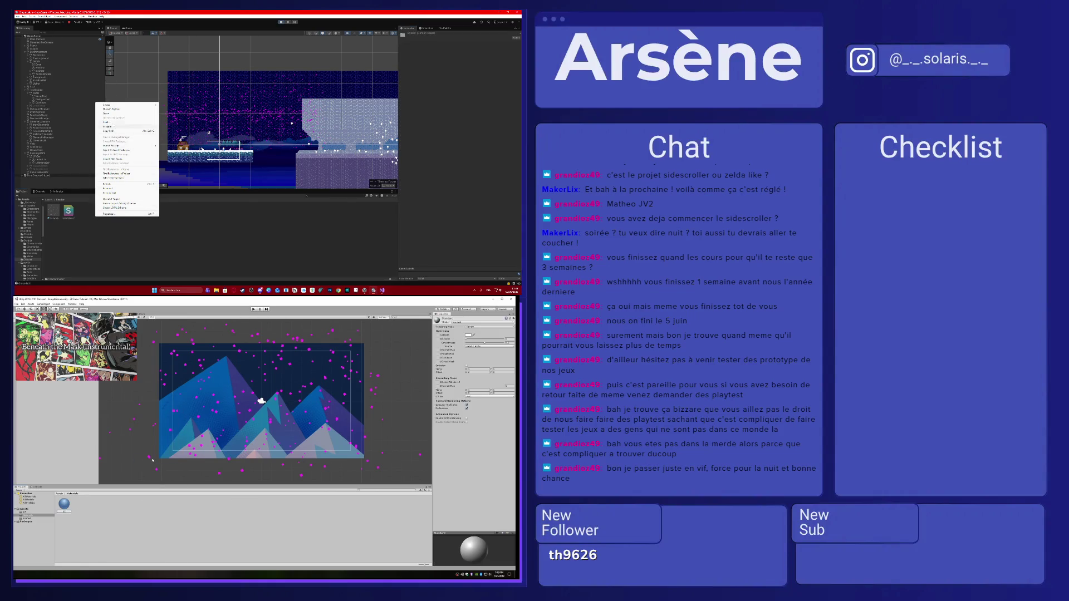
mouse_move(140, 106)
click(190, 110)
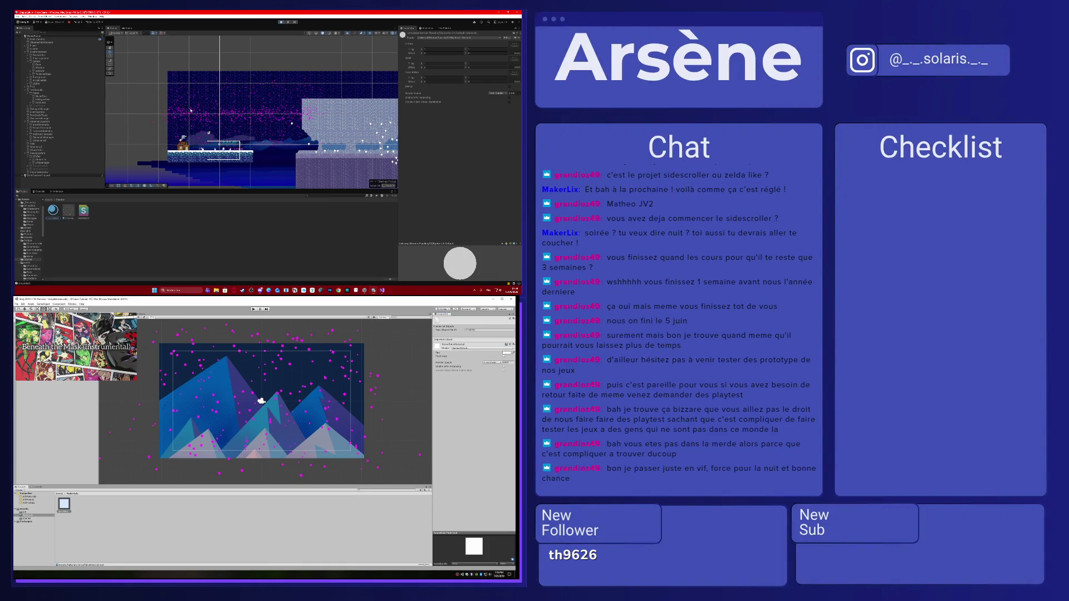
key(Return)
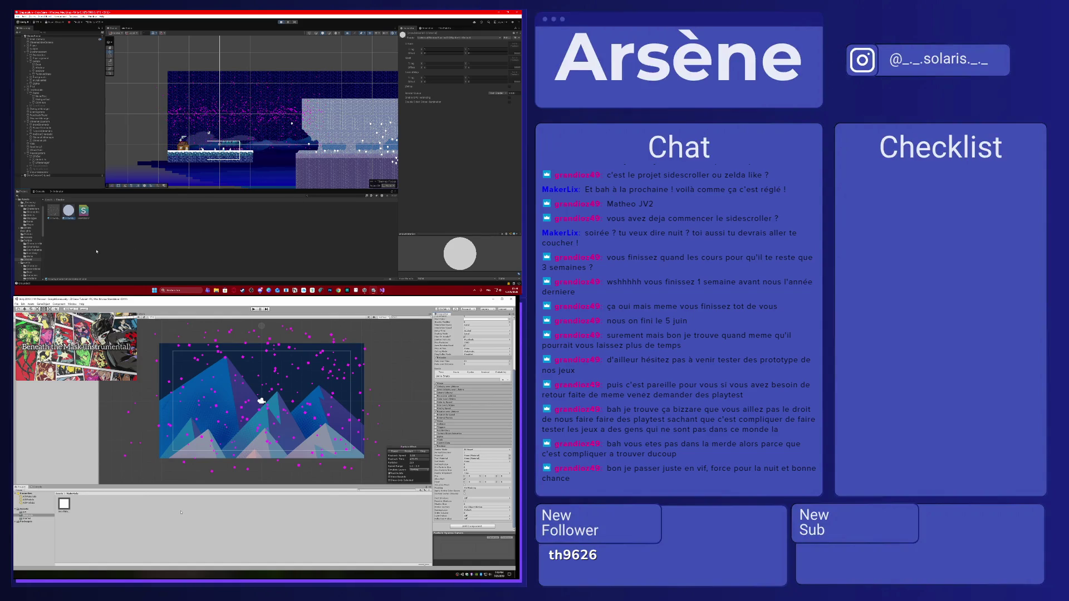
- Rewind the tutorial video a few seconds and rewatch it, pausing and resuming
click(252, 303)
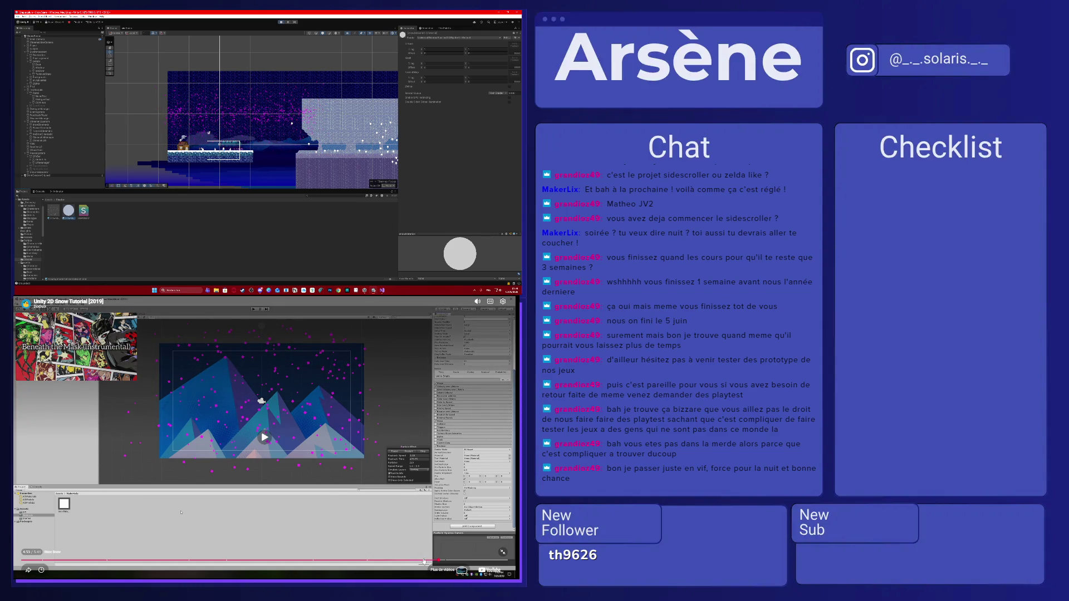
click(424, 559)
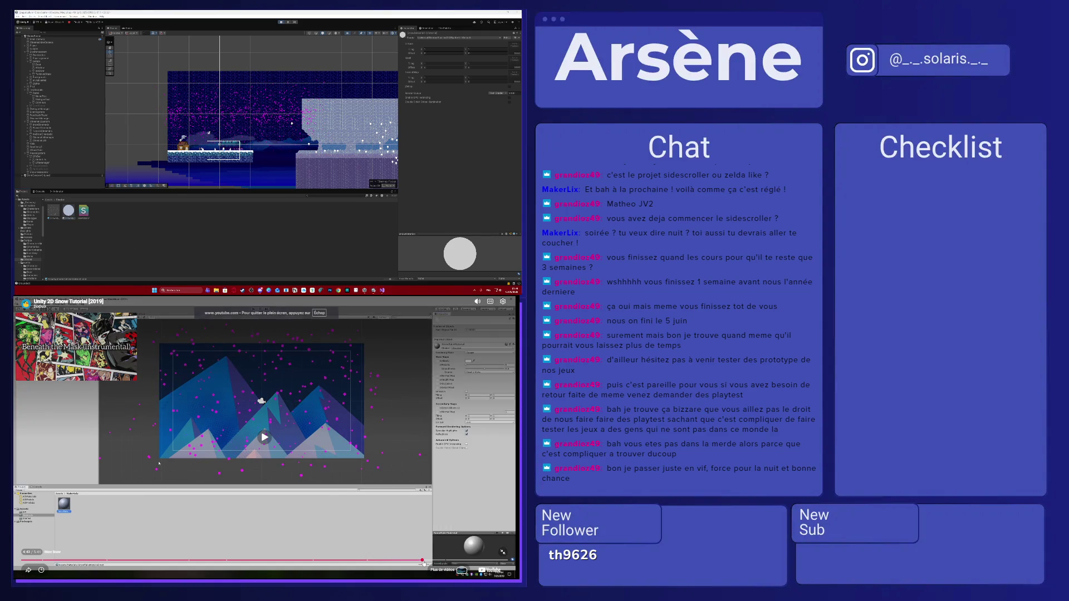
click(376, 525)
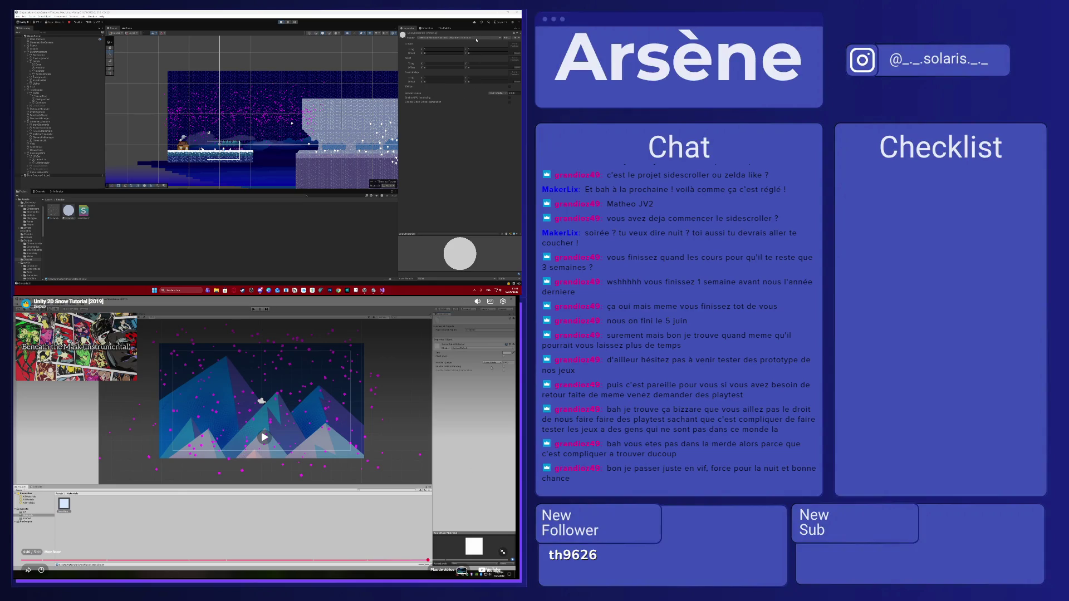
click(253, 362)
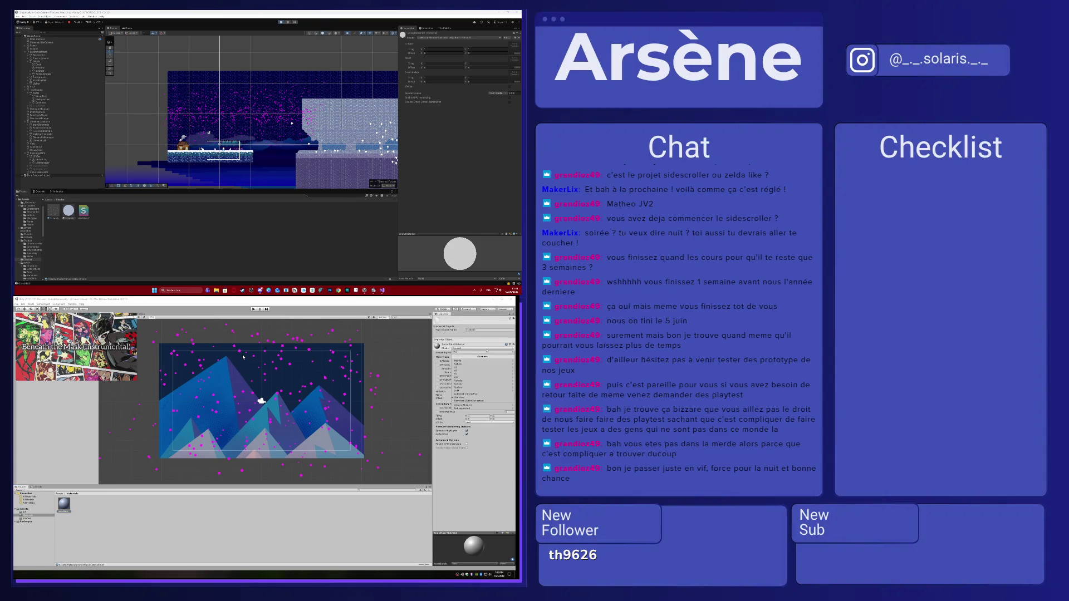
click(244, 357)
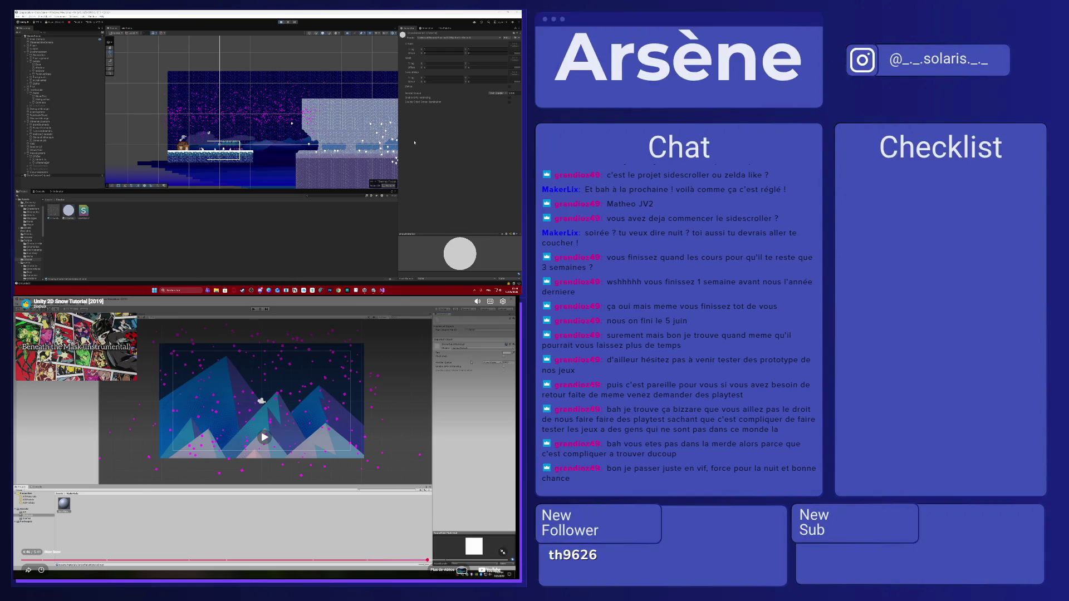
- Set the new material's shader to Sprites/Default
click(445, 37)
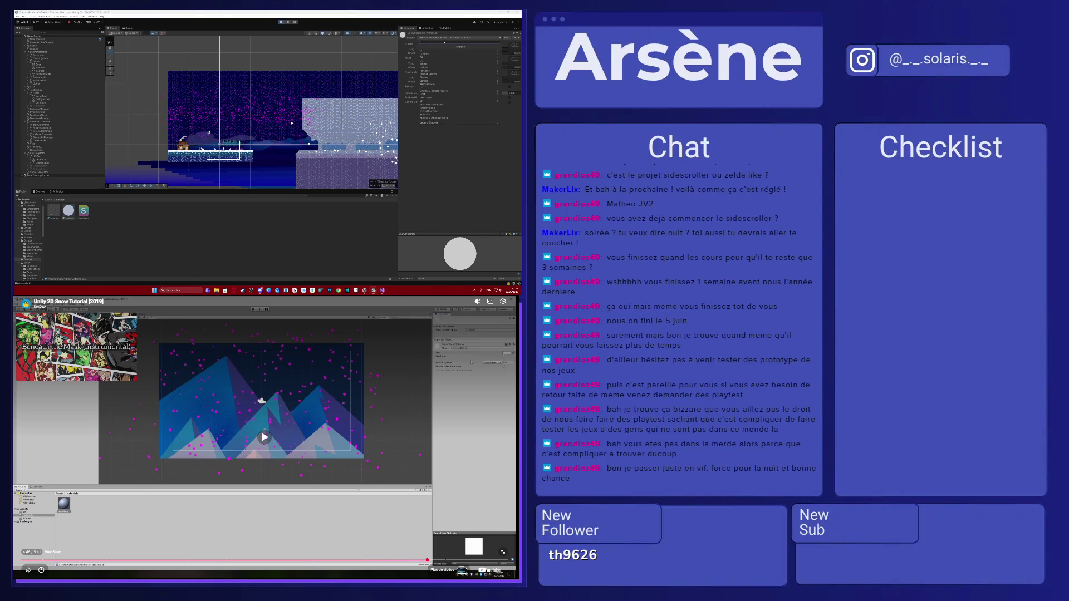
click(433, 78)
click(432, 51)
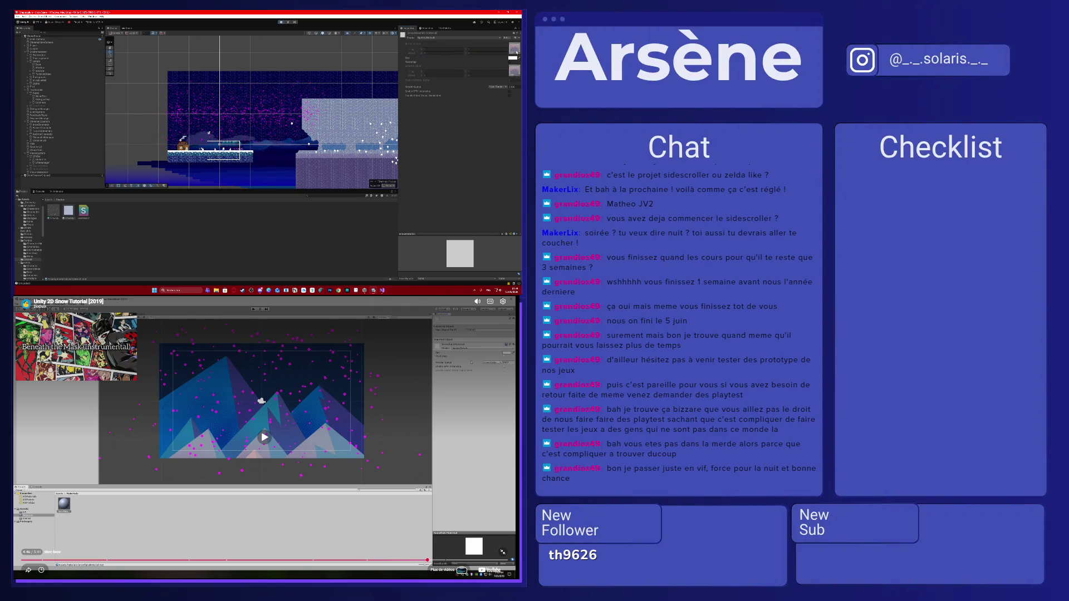
- Open the folder with the snow materials and shader, inspect the snow material, and play the tutorial
click(68, 211)
click(48, 199)
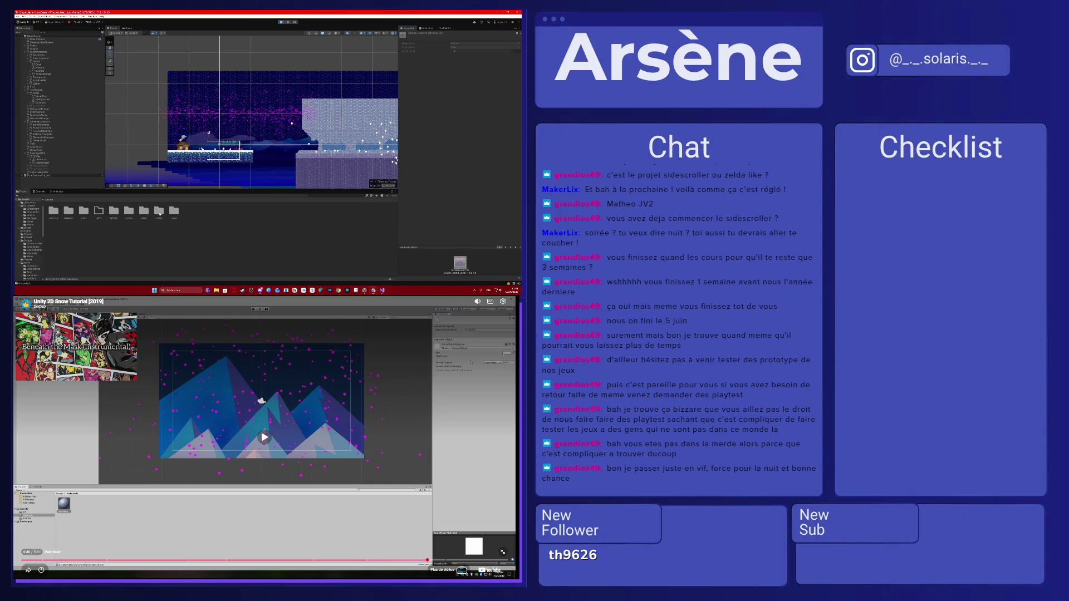
double_click(159, 212)
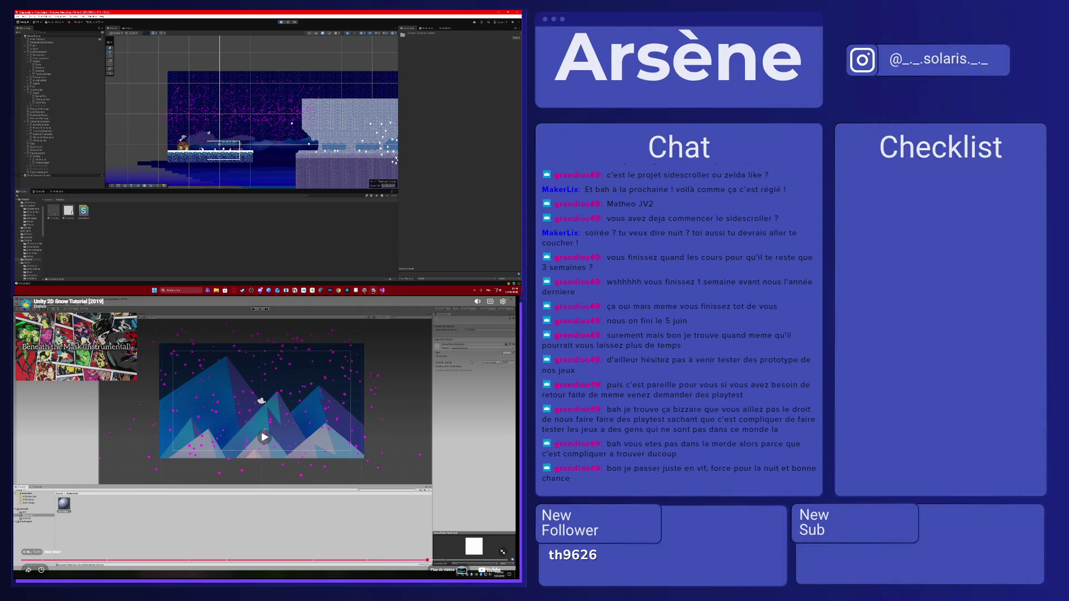
click(69, 210)
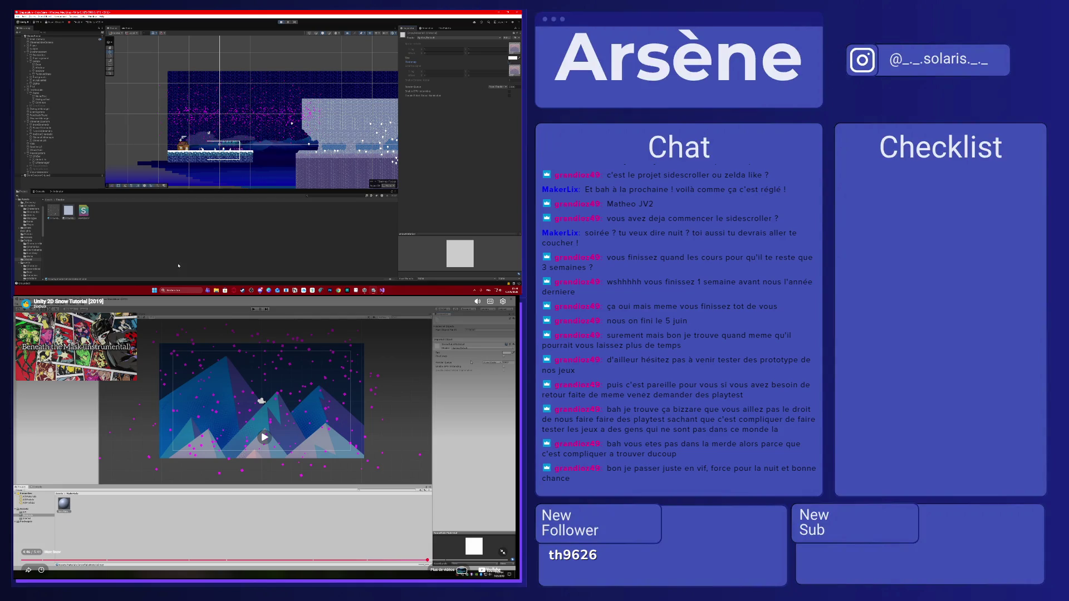
click(236, 350)
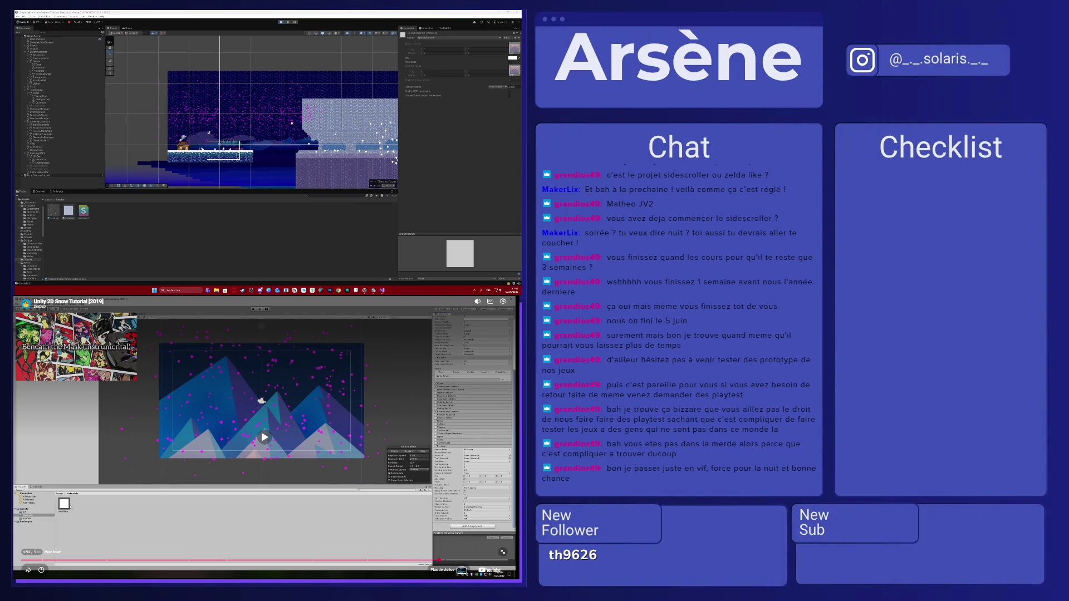
click(201, 79)
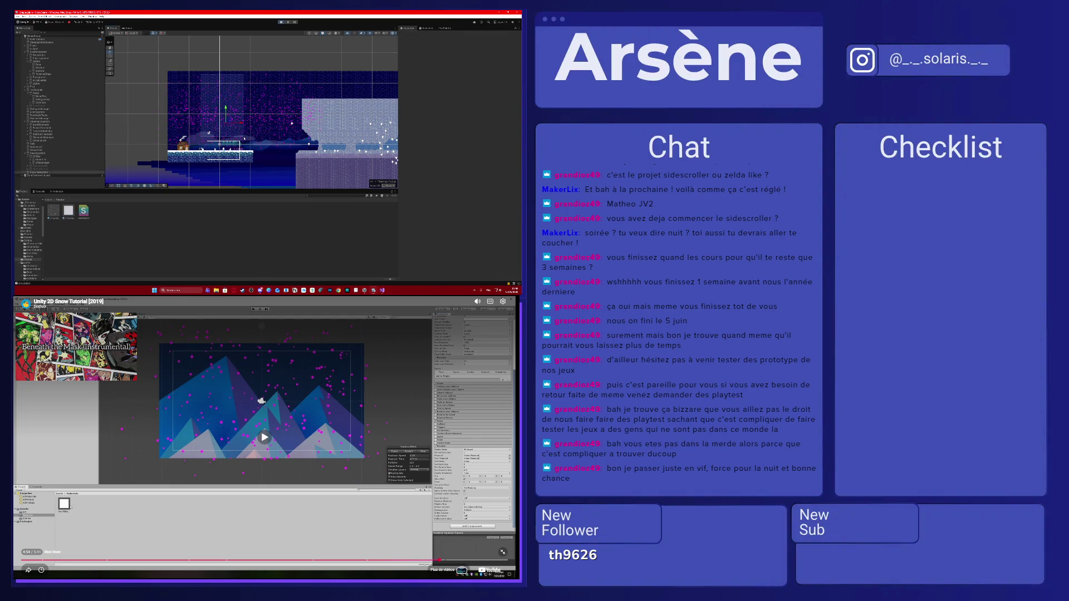
- Assign the custom snow material to the Snow Generator's Renderer Material slot
click(186, 114)
scroll(72, 142, down, 3)
click(49, 184)
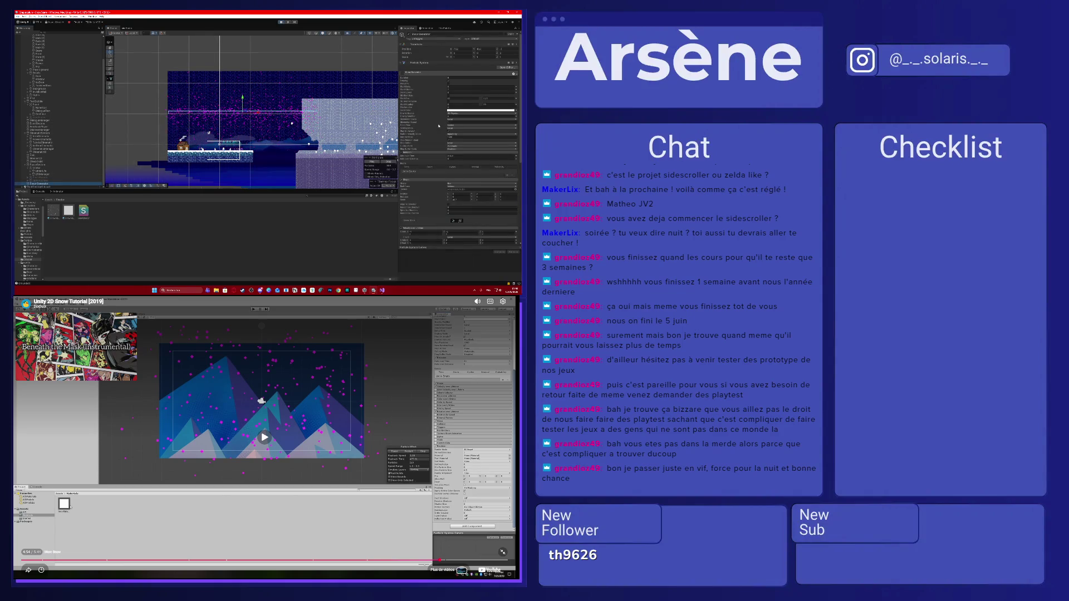
scroll(439, 125, down, 6)
click(408, 234)
scroll(419, 201, down, 4)
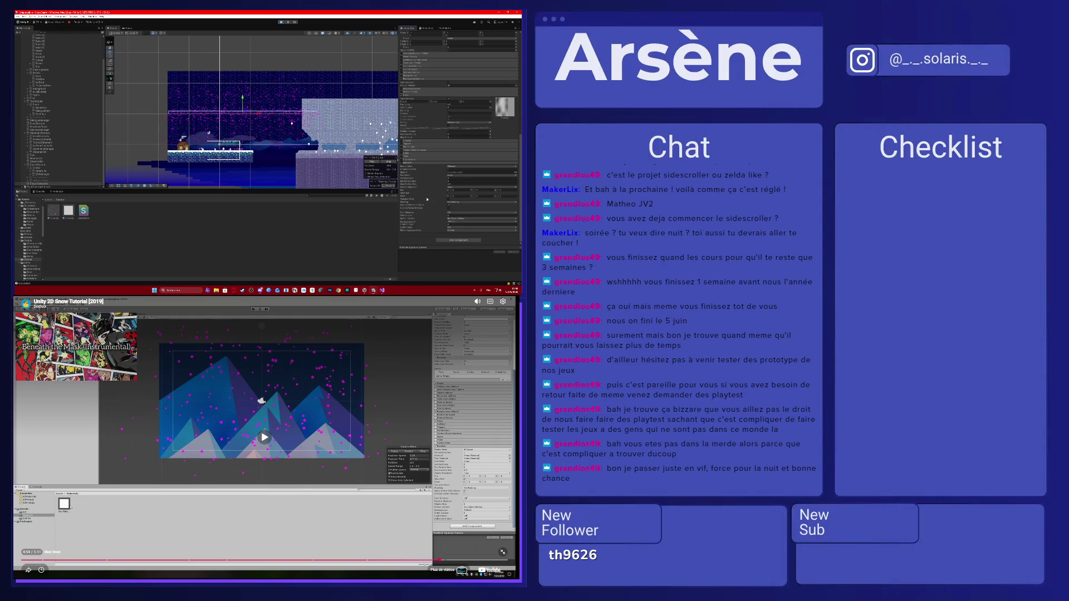
drag(69, 211, 482, 172)
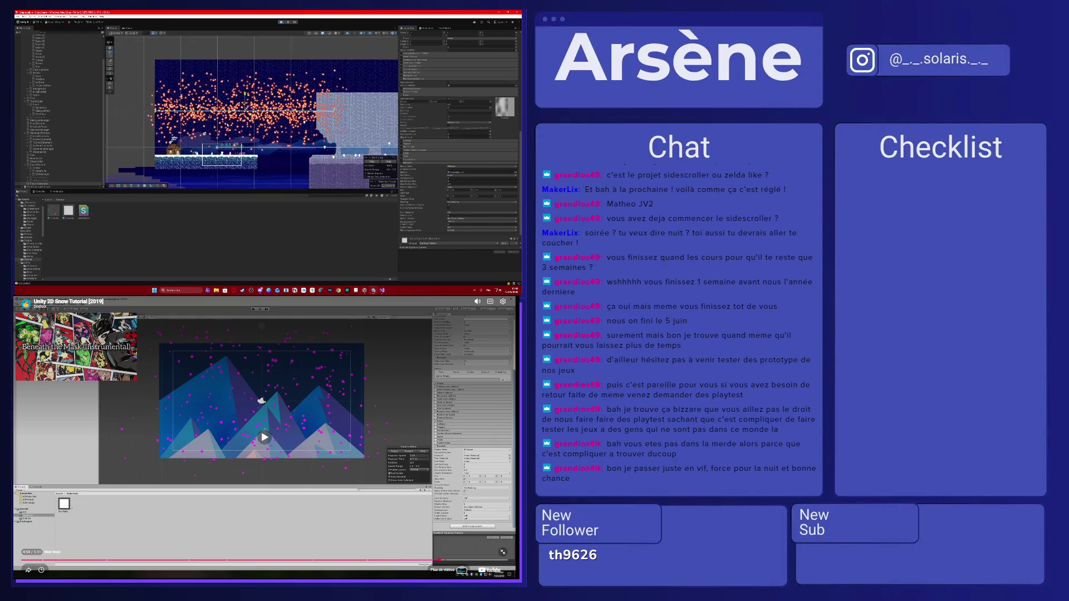
- Switch between Game and Scene views to preview the white snowflakes over the level
scroll(235, 113, up, 5)
scroll(234, 113, up, 1)
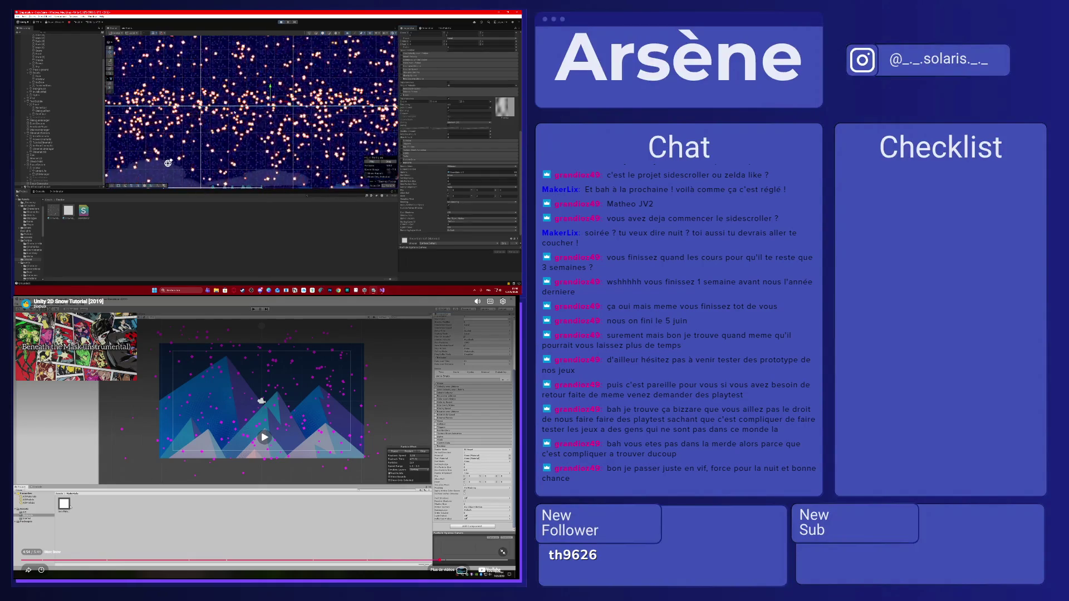
click(127, 28)
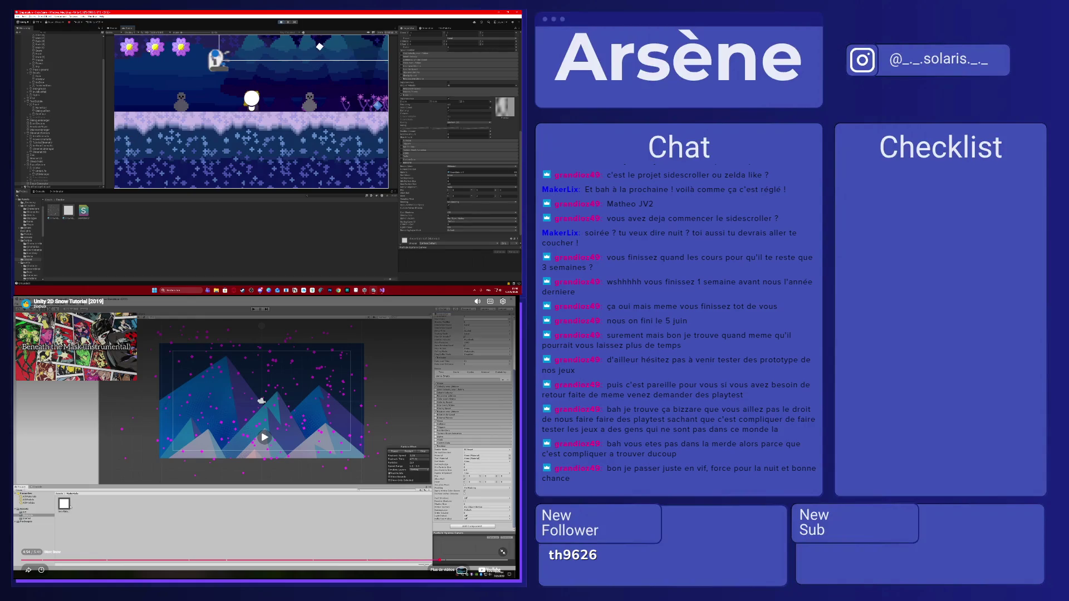
click(115, 28)
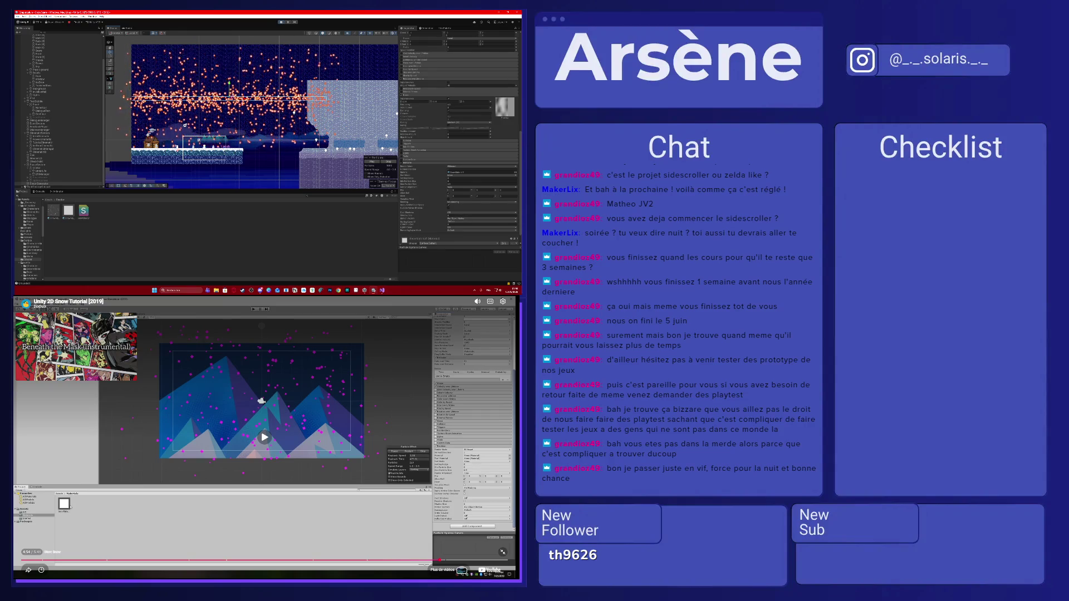
scroll(449, 117, up, 10)
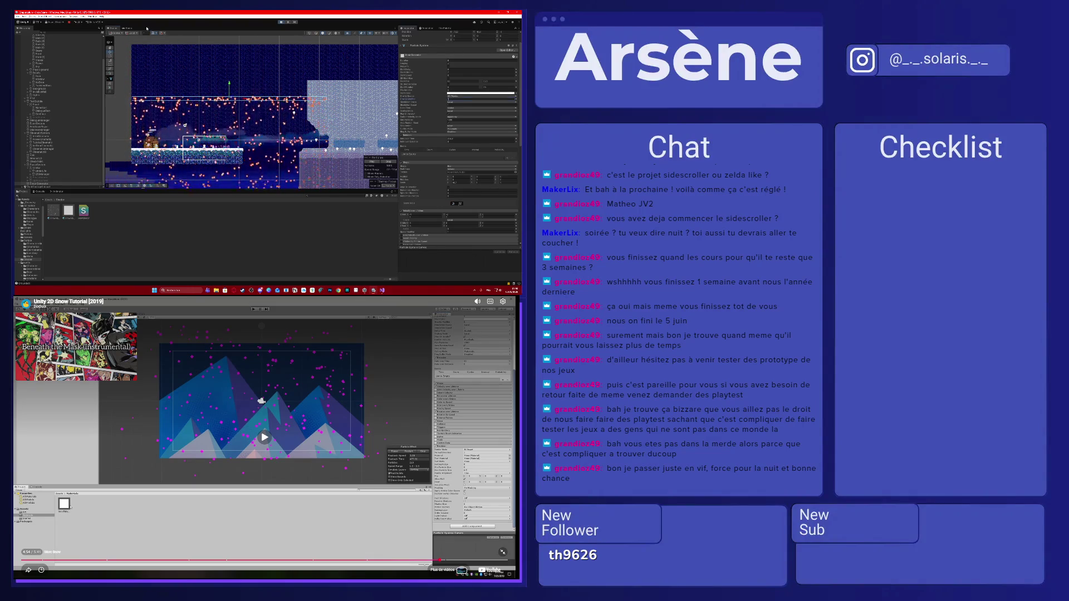
click(129, 29)
click(114, 27)
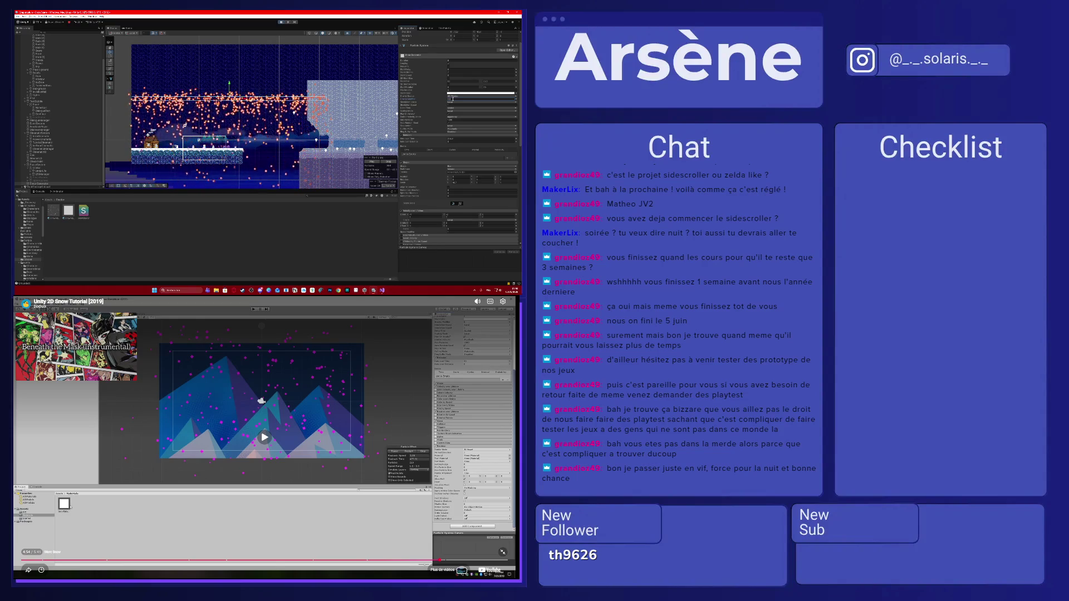
click(128, 28)
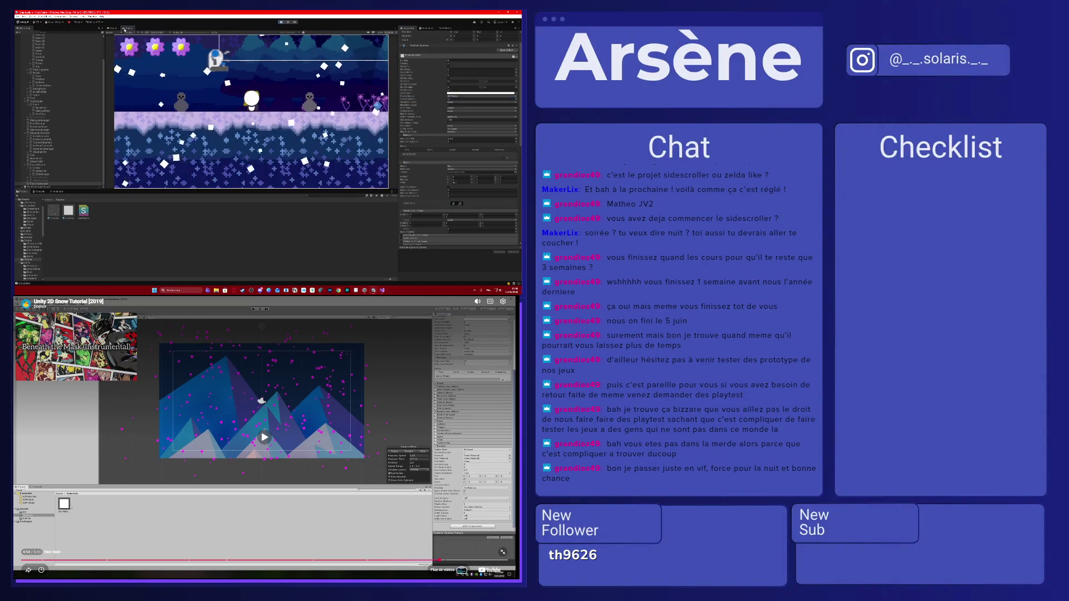
- Toggle between Scene and Game views to watch the snow fall
click(113, 28)
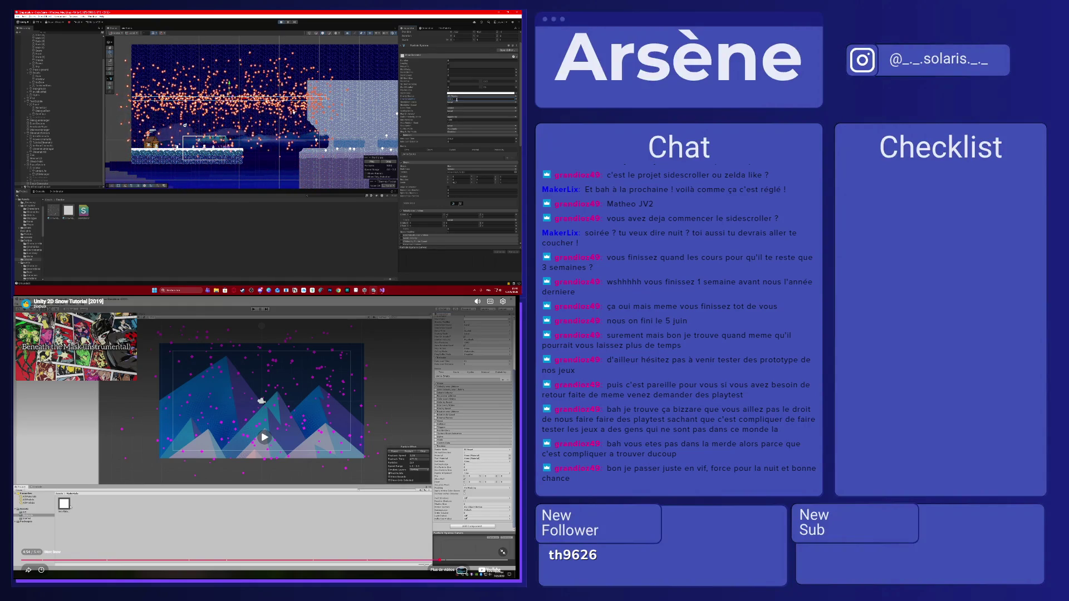
click(129, 28)
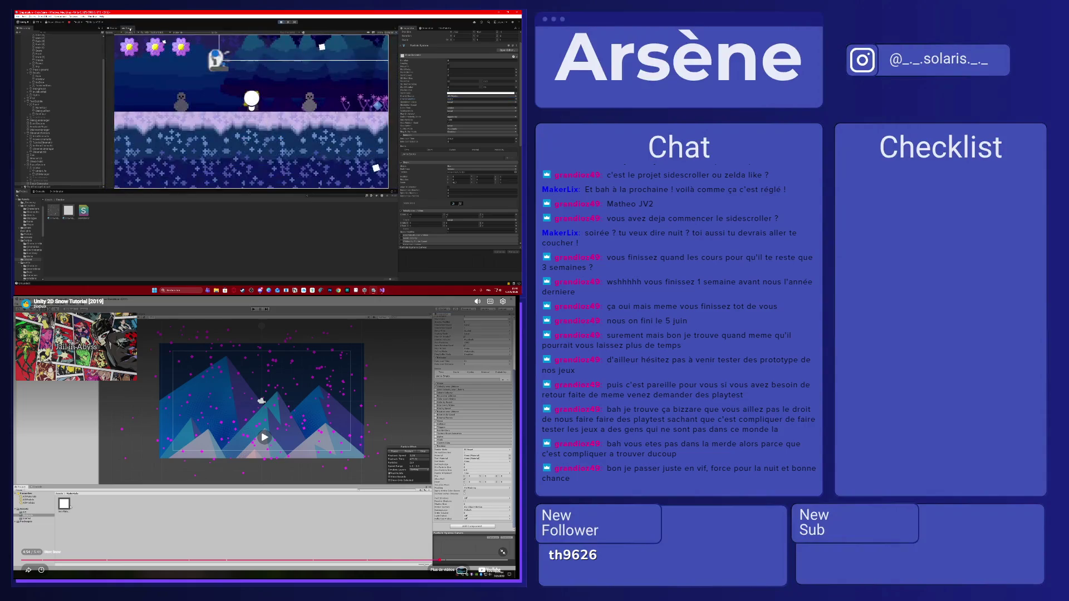
click(113, 29)
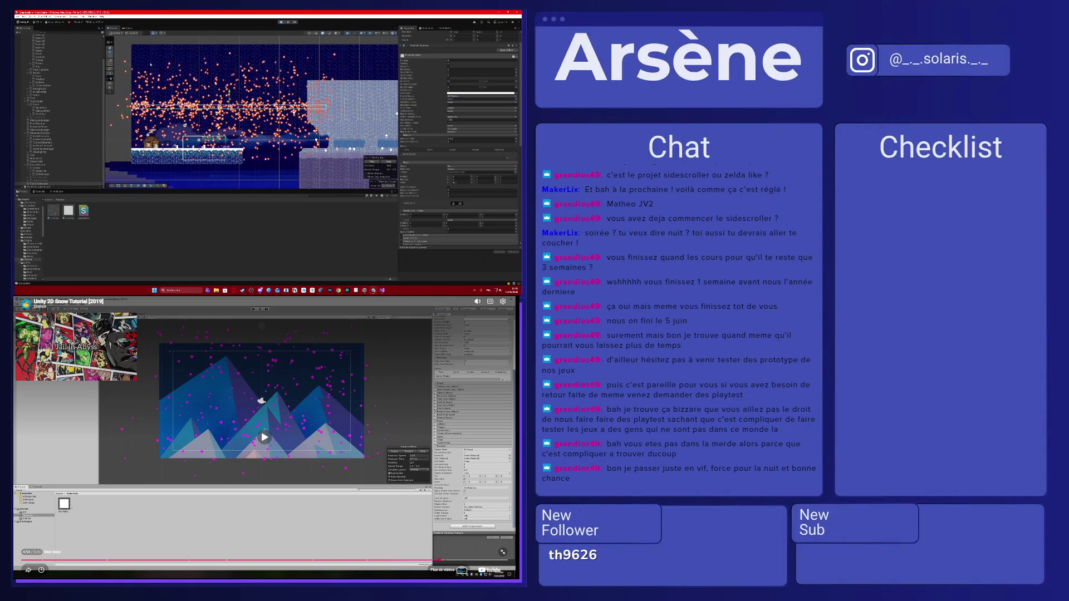
click(131, 28)
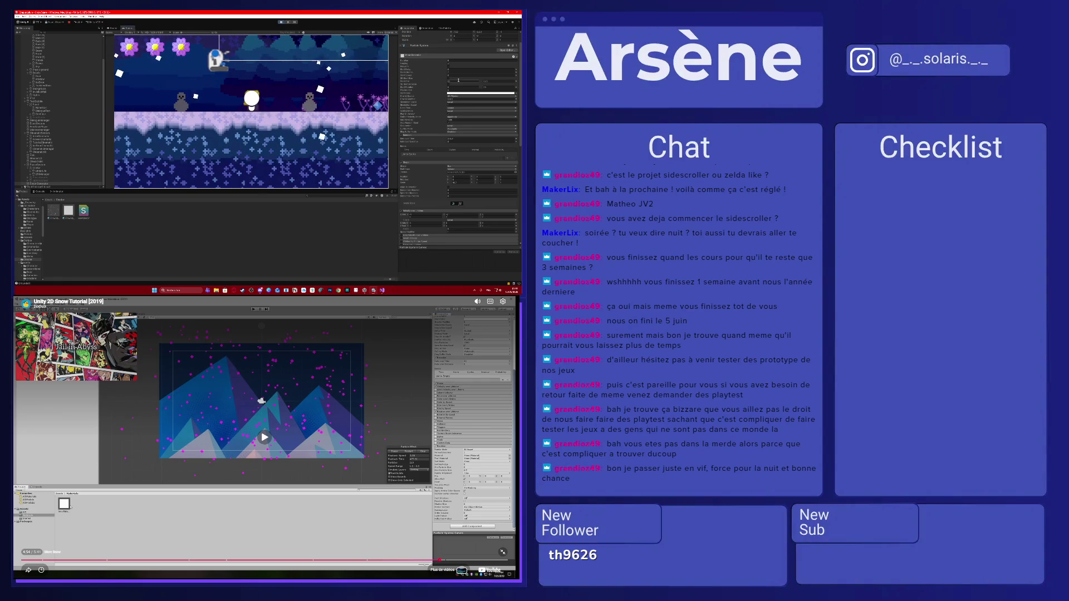
- Set Start Size to Random Between Two Constants and raise the emission rate
click(485, 81)
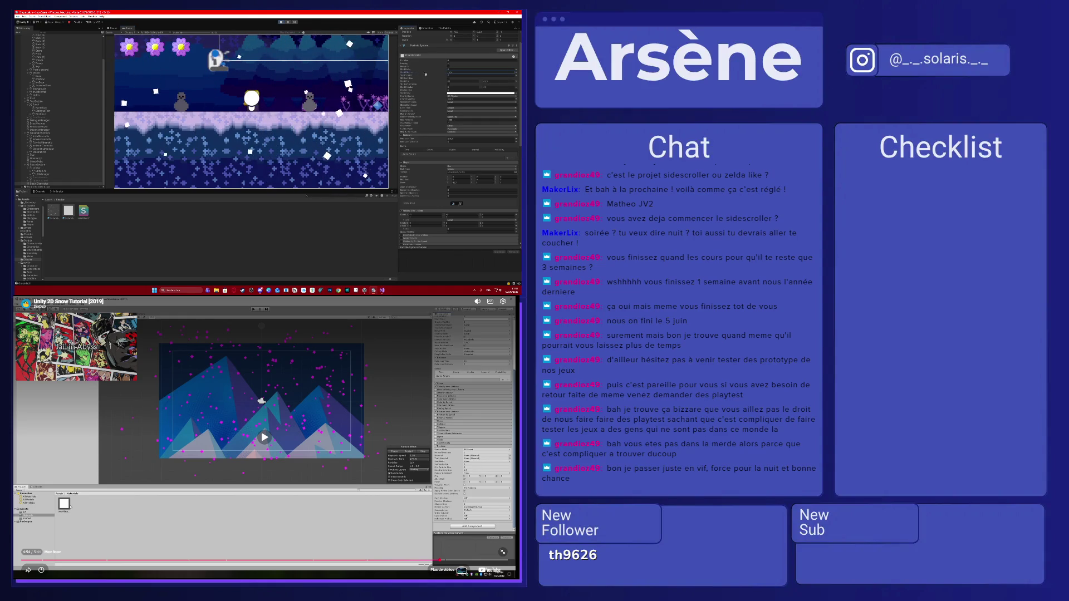
drag(410, 70, 422, 71)
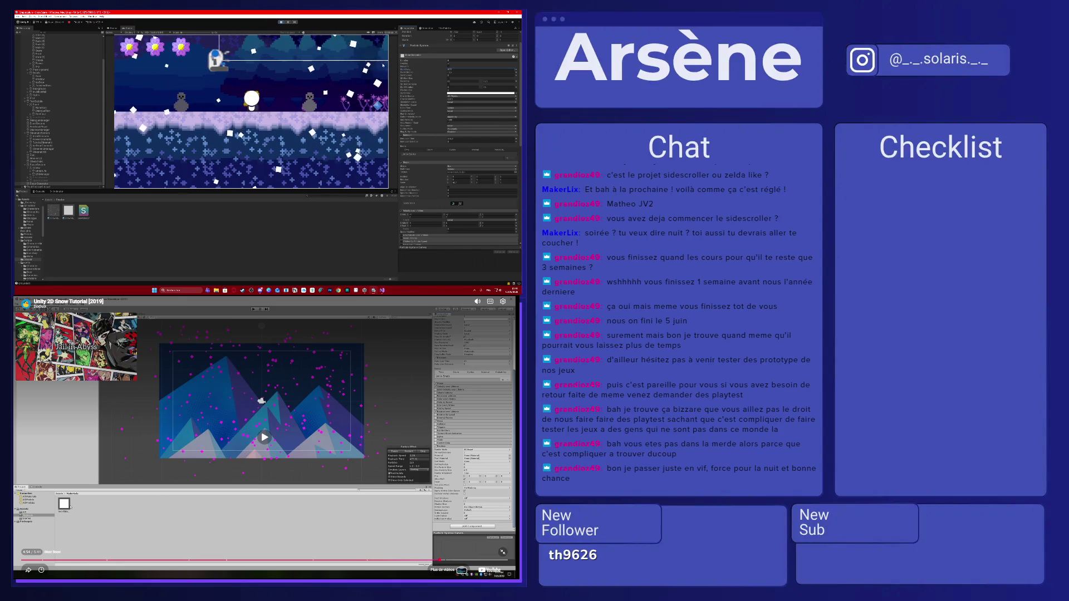
click(113, 28)
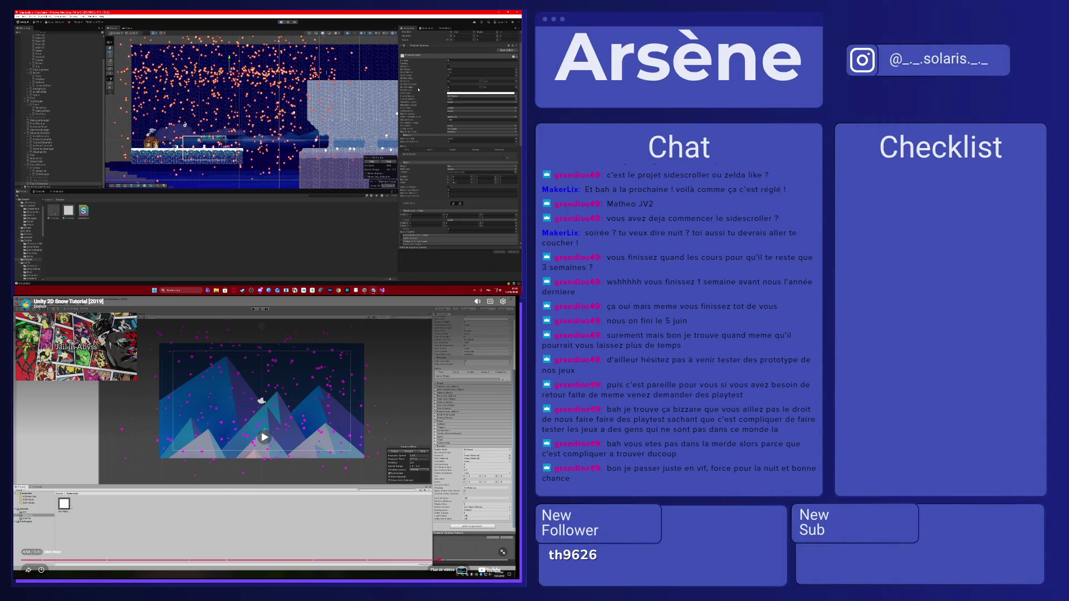
- Reshape the snow spawn area, edit its spread, and switch particles from stretched streaks to billboard dots
drag(404, 70, 413, 76)
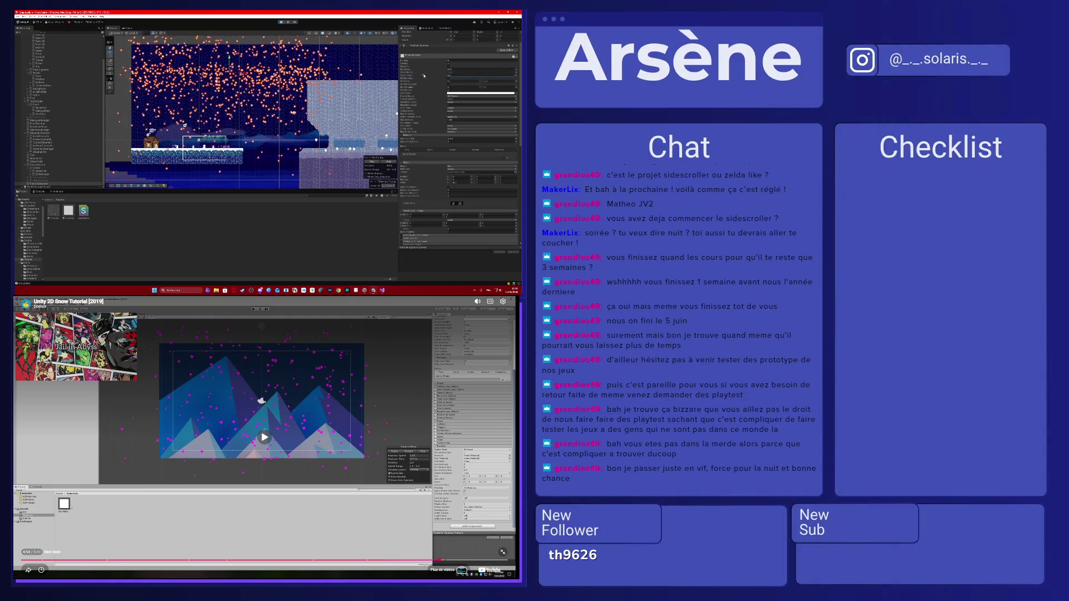
click(469, 73)
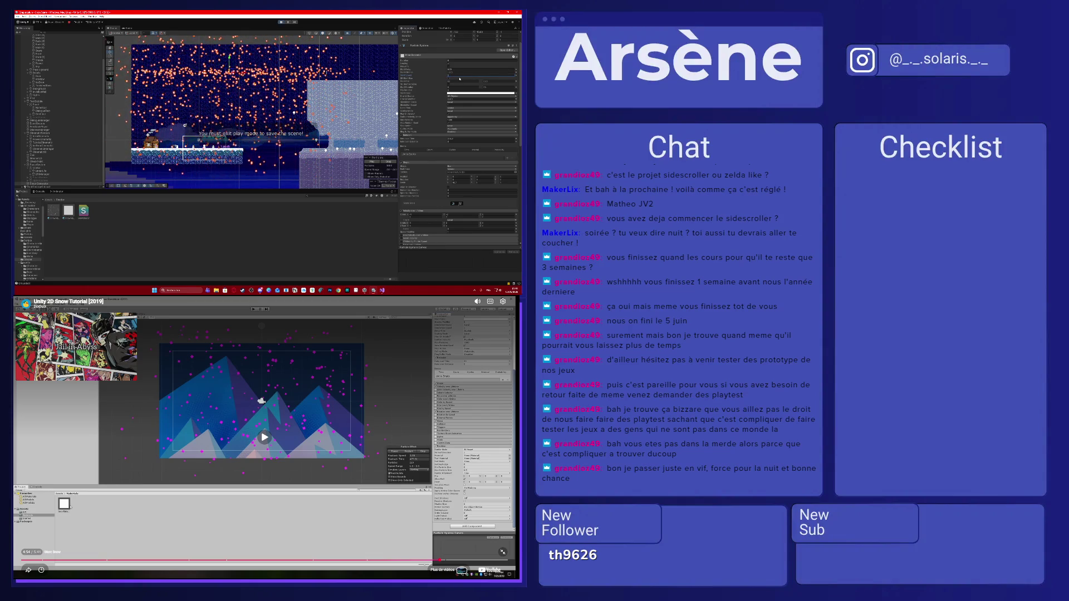
click(459, 78)
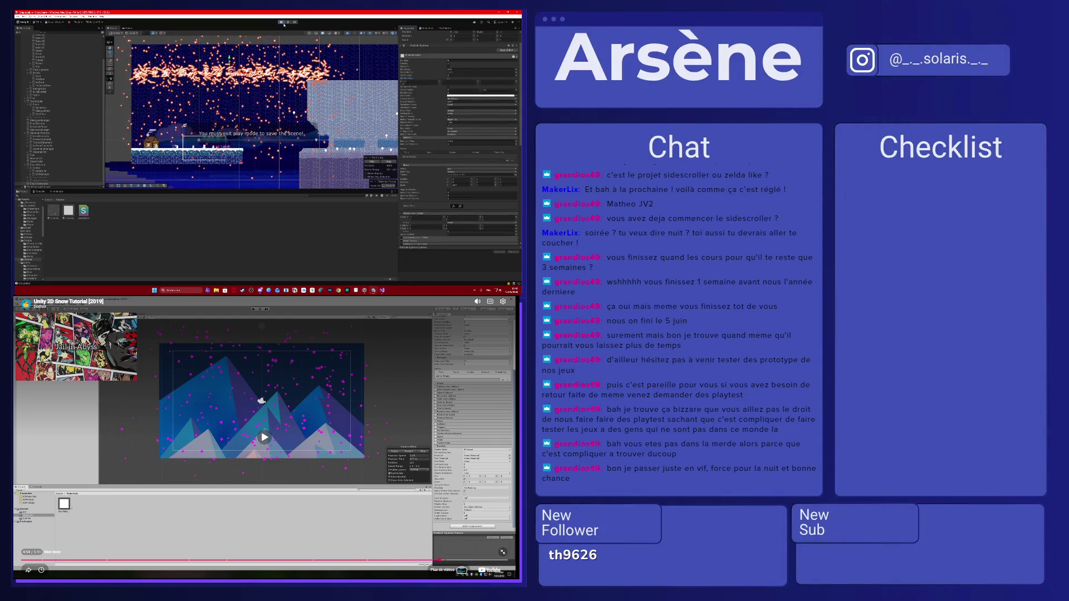
click(449, 79)
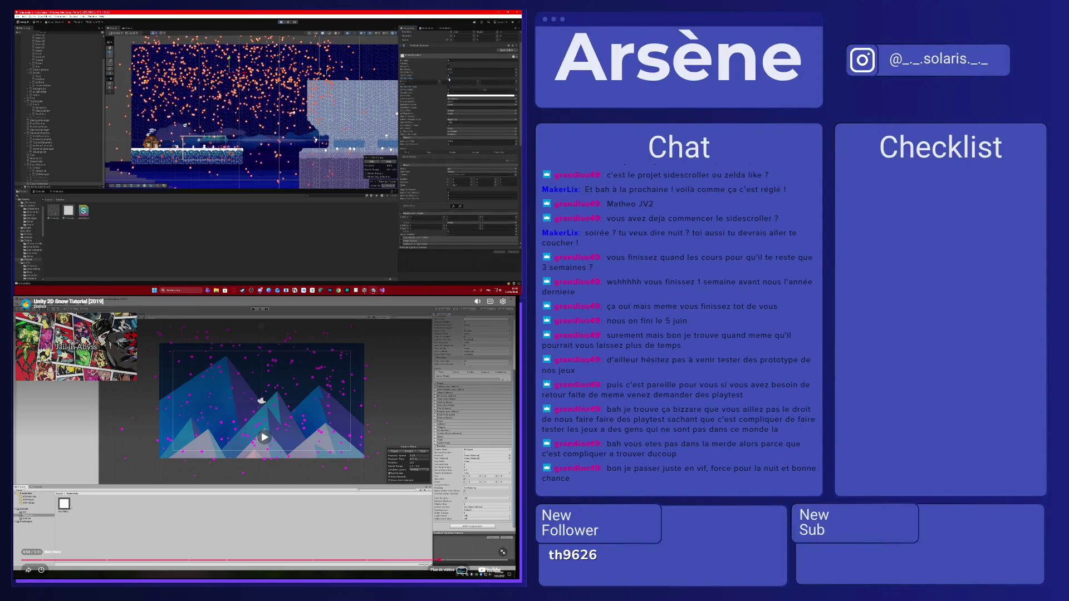
- Stop Play mode, inspect the dialogue box UI object, and return to Scene view
click(283, 22)
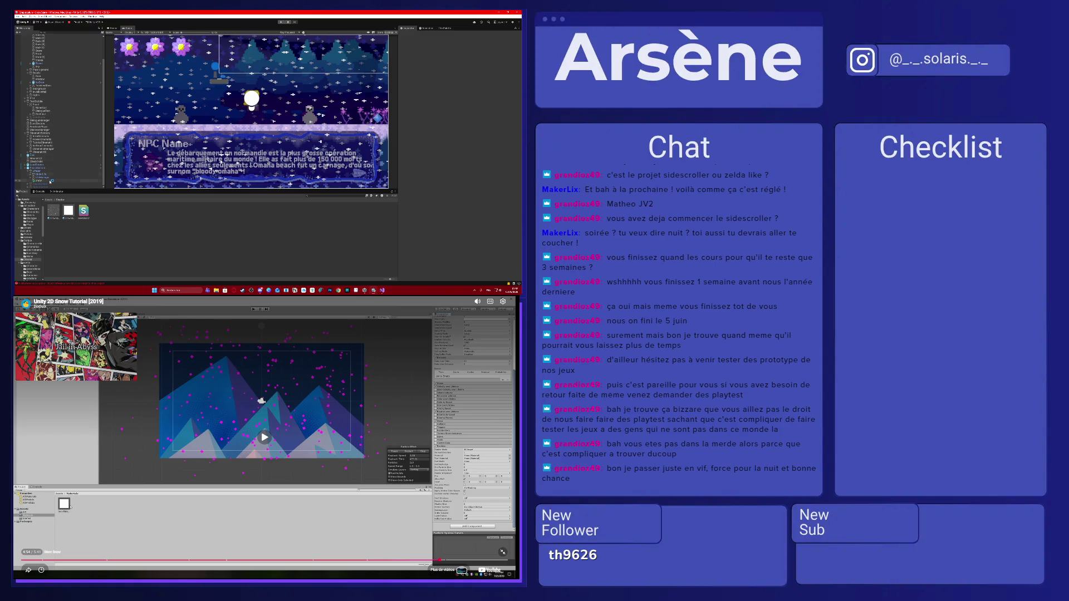
click(50, 181)
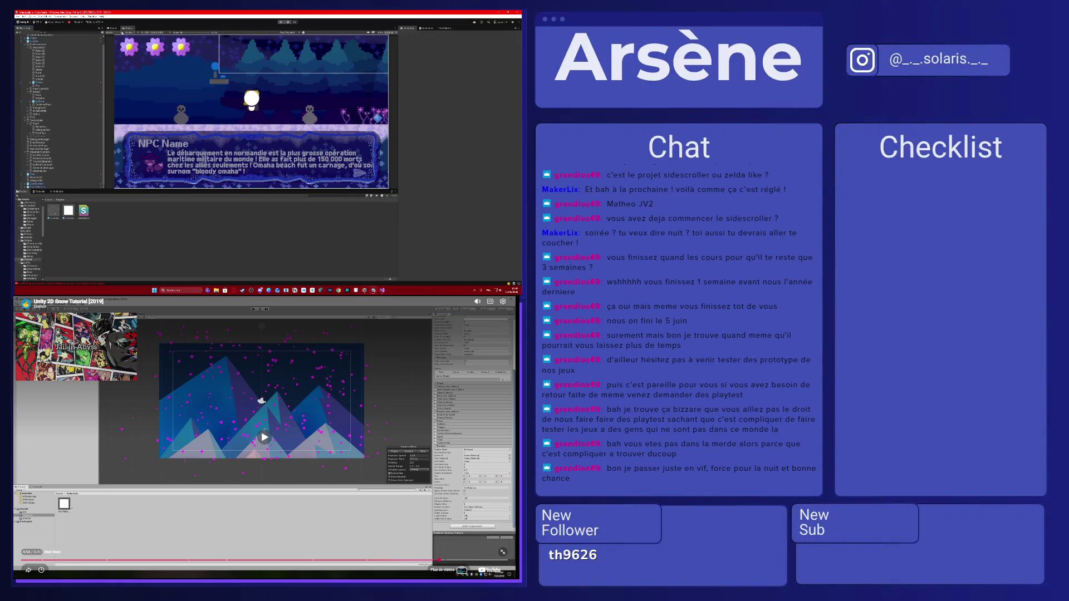
click(113, 27)
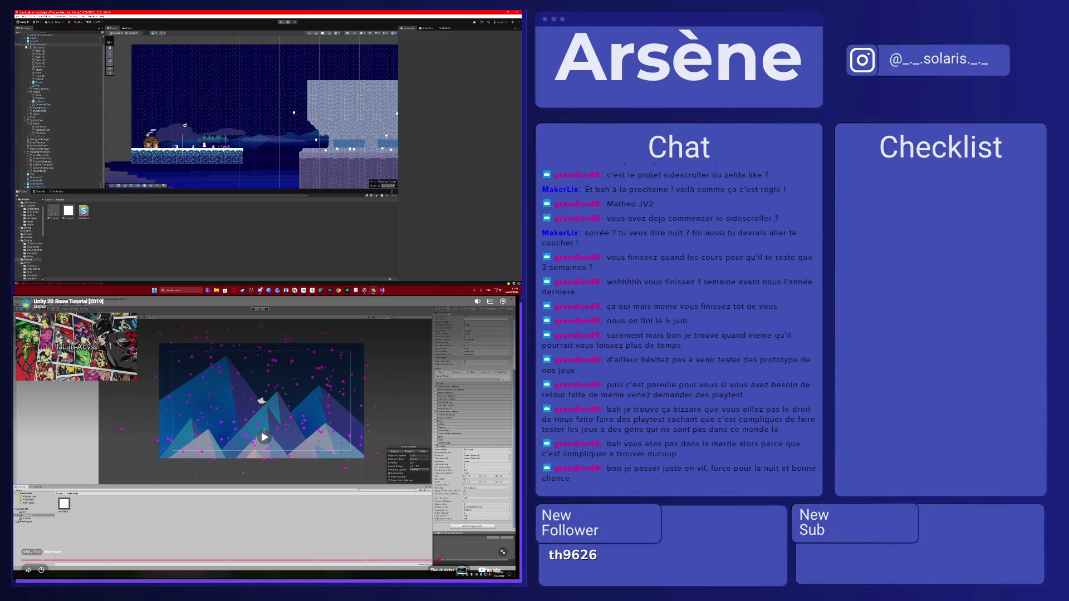
- Create a new empty GameObject in the Hierarchy named 'Nei'
right_click(55, 137)
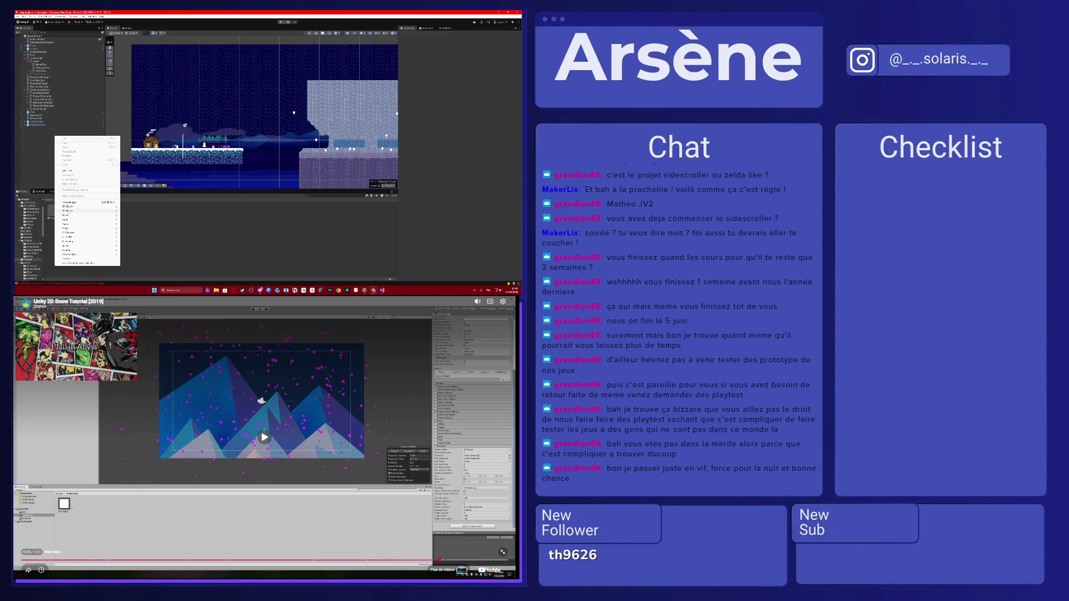
click(69, 205)
text(Nei)
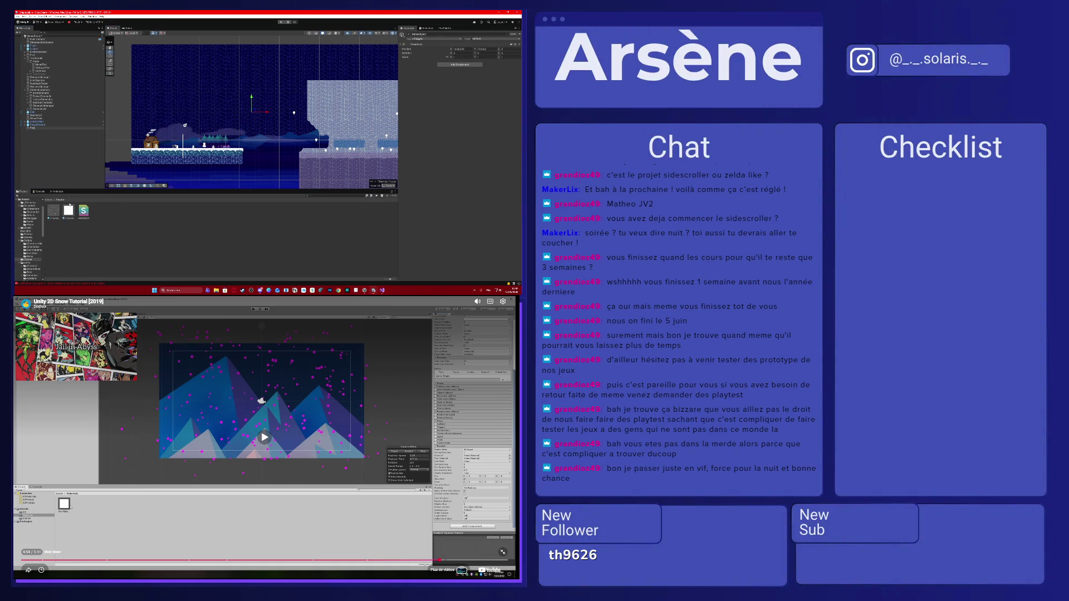
key(Return)
- Add a Particle System component to the new object and expand one of its modules
click(457, 65)
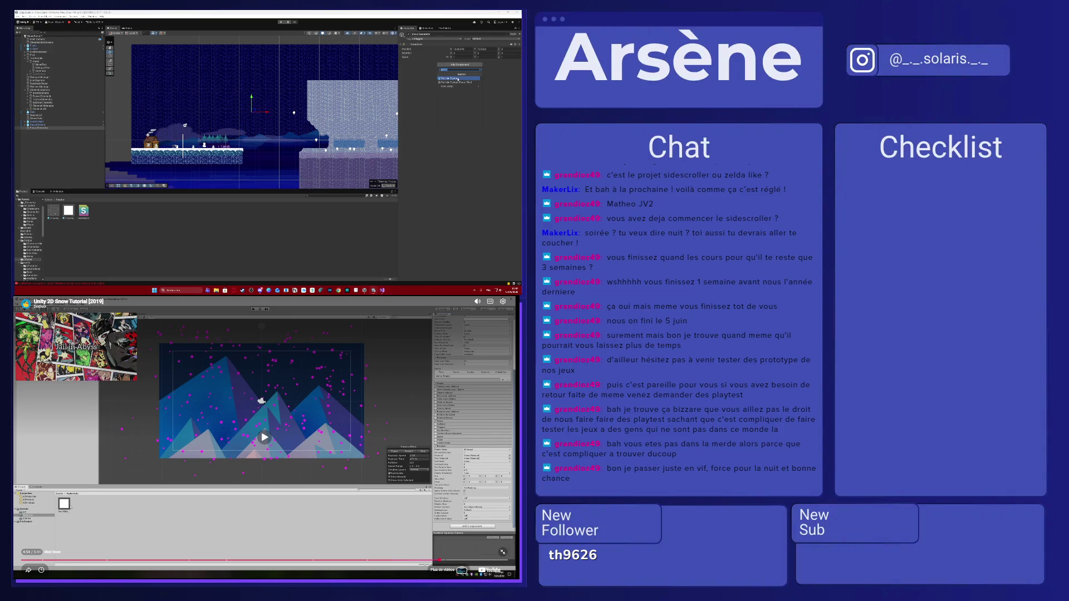
click(455, 78)
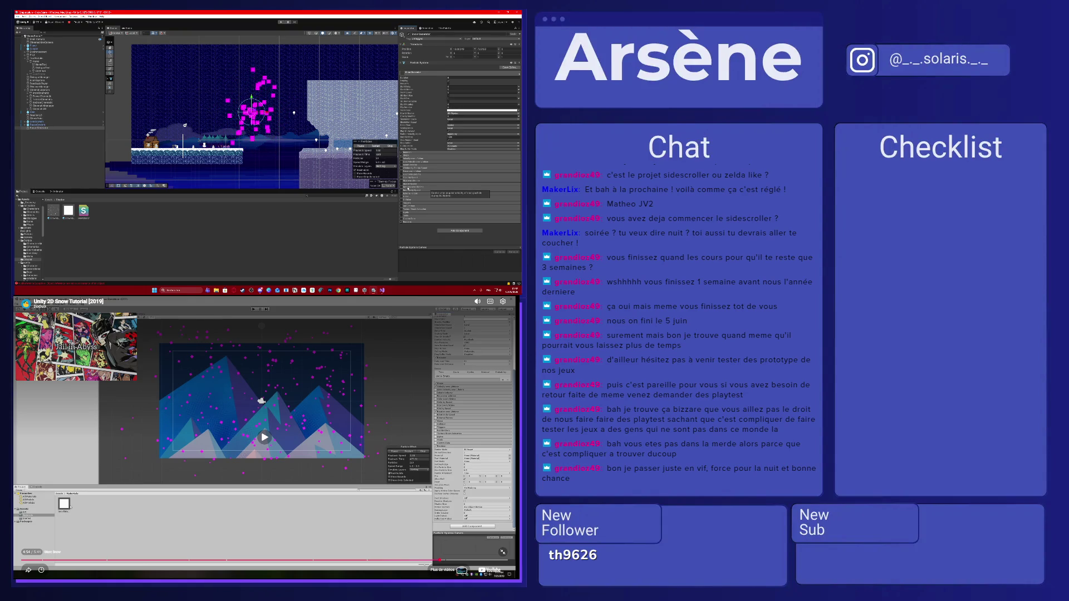
click(408, 188)
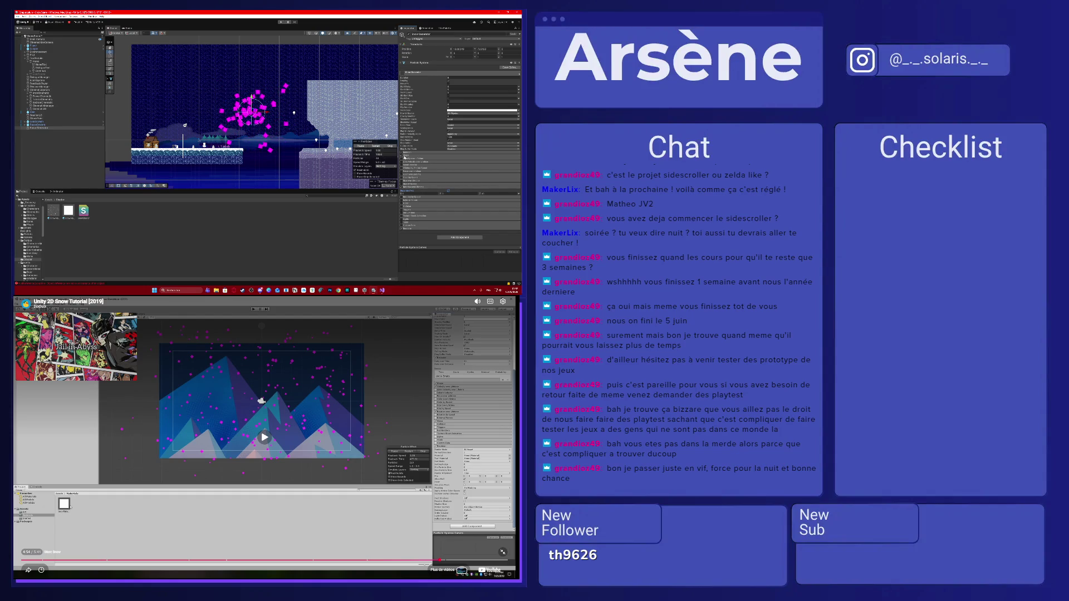
- Change the particle system's emission shape in the Shape module
click(404, 156)
click(462, 159)
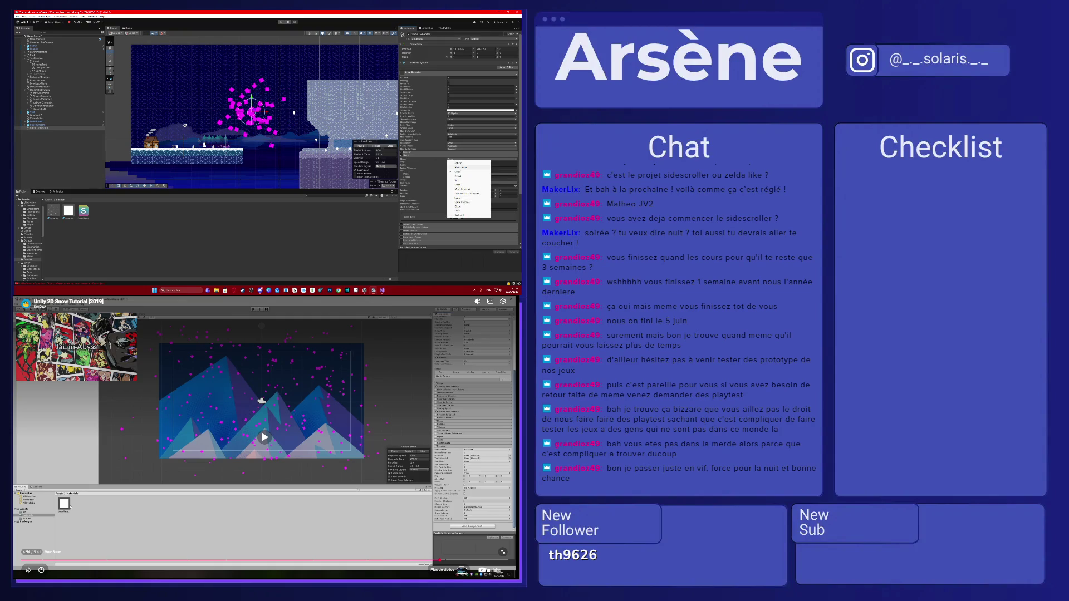
click(458, 173)
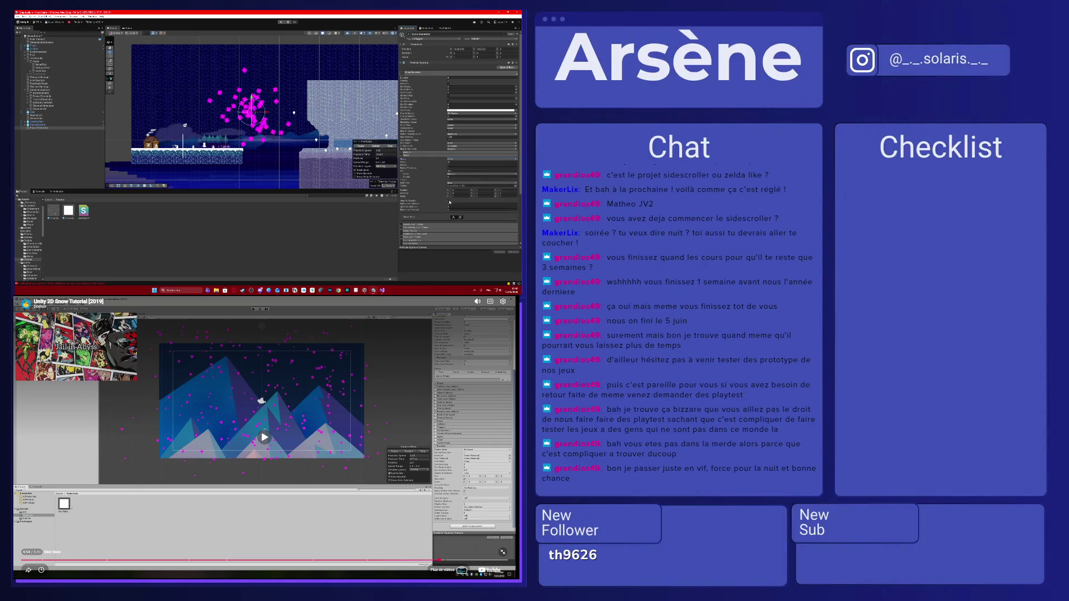
click(407, 156)
click(406, 156)
- Check the Start Color picker, then expand the Renderer module
click(460, 110)
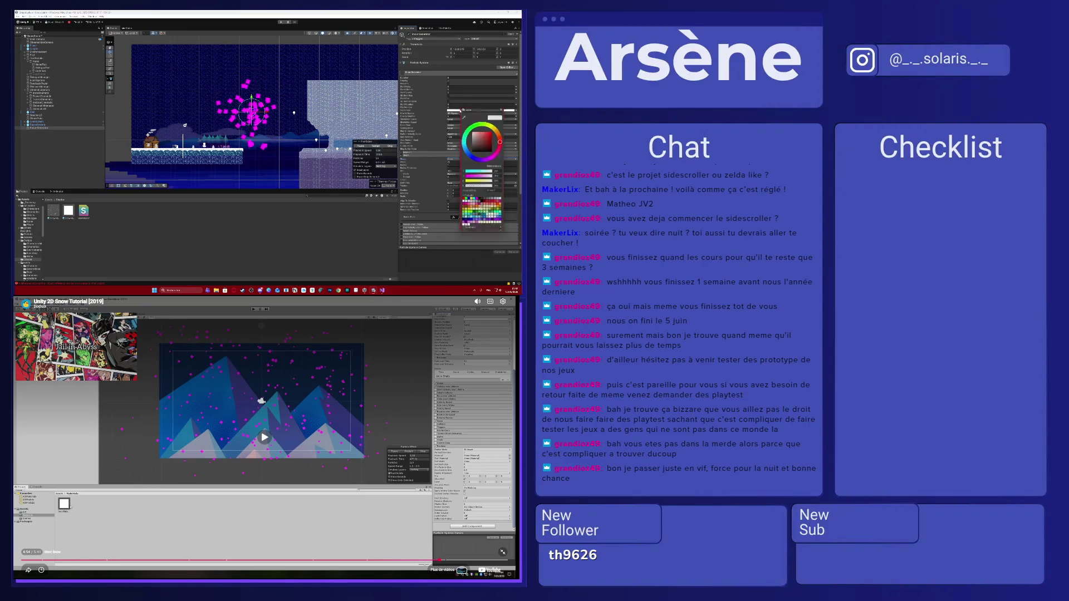
click(502, 106)
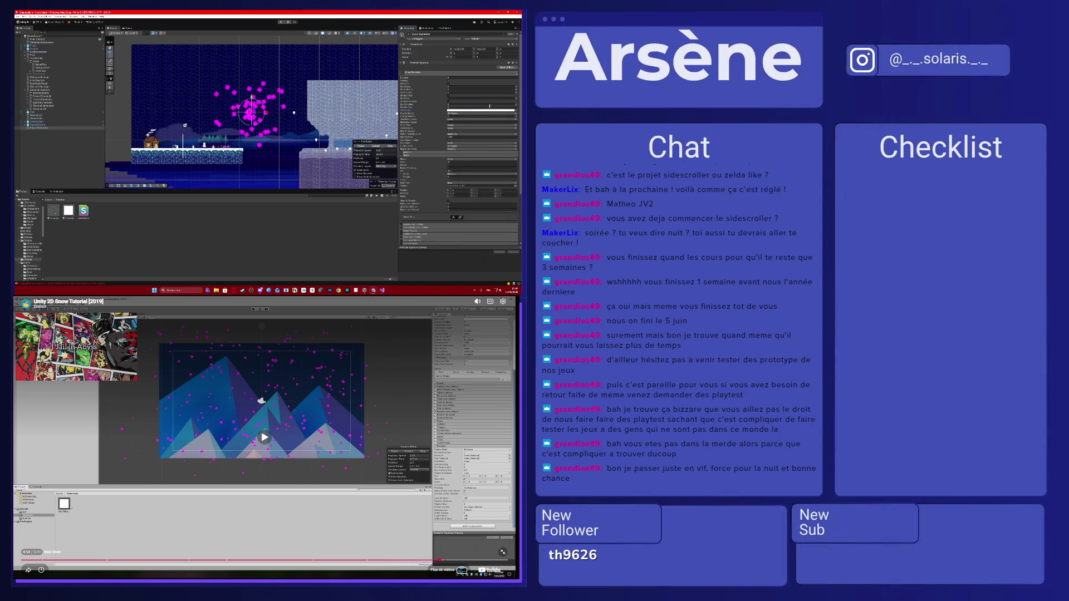
scroll(443, 137, down, 3)
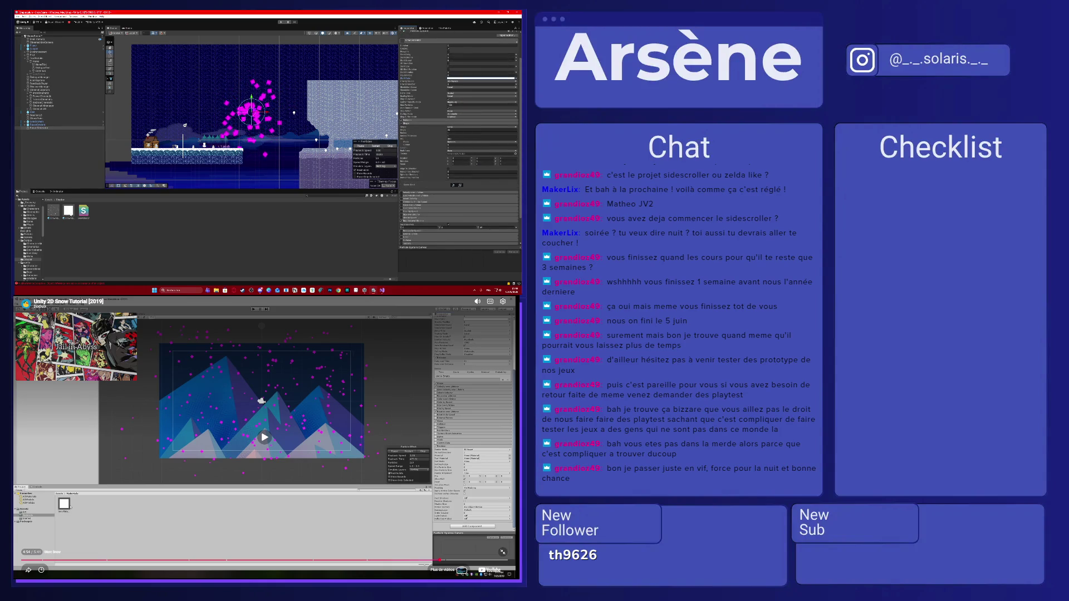
scroll(412, 244, down, 3)
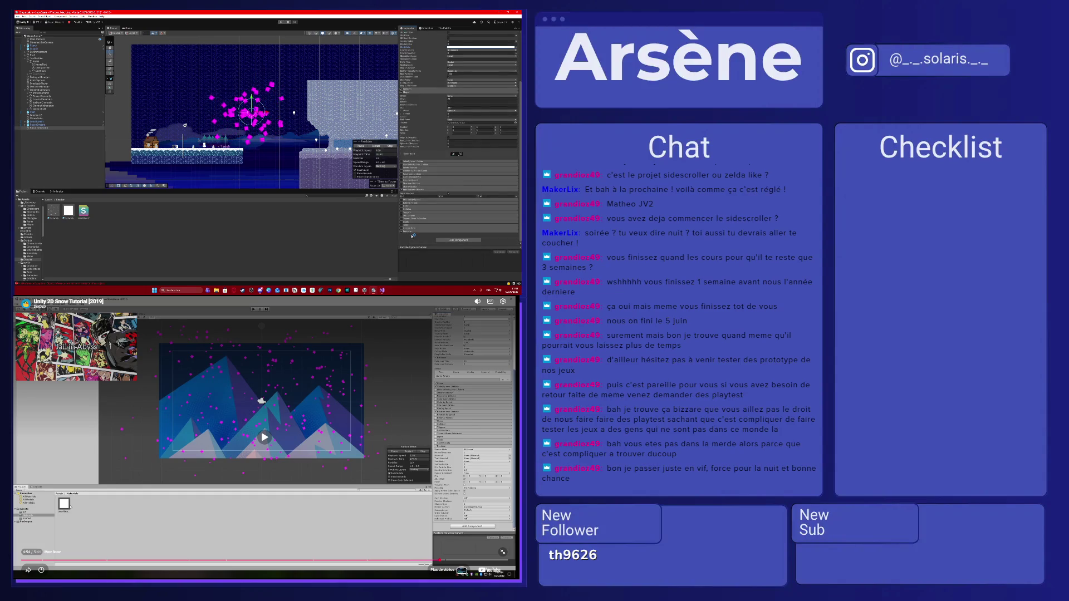
click(406, 229)
scroll(434, 167, down, 3)
- Drag the white material into the new particle system's Renderer Material slot
click(68, 210)
drag(68, 210, 481, 179)
scroll(465, 167, up, 8)
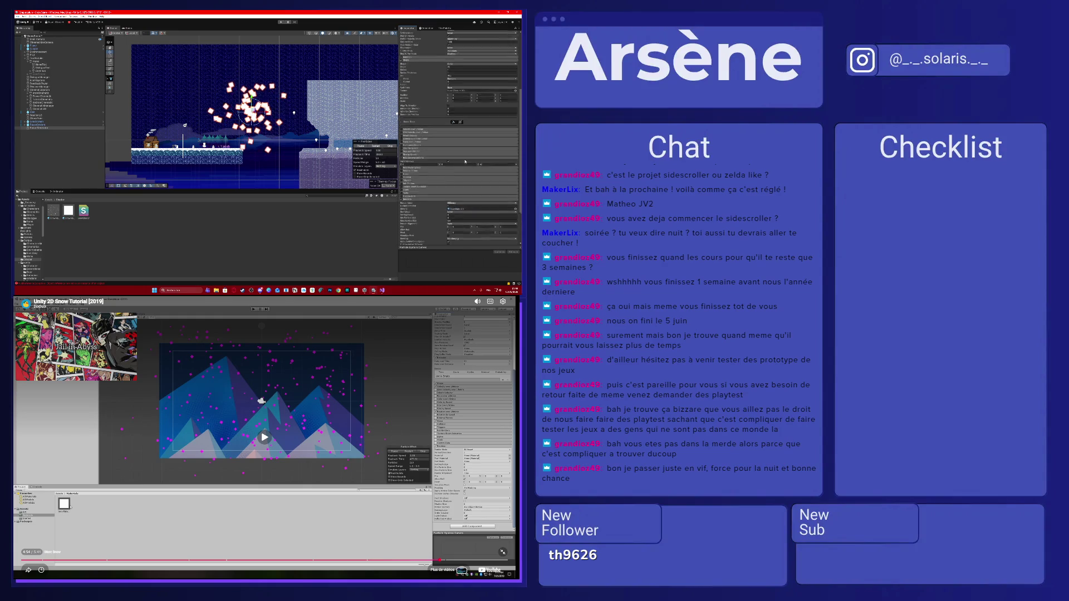
scroll(466, 145, up, 5)
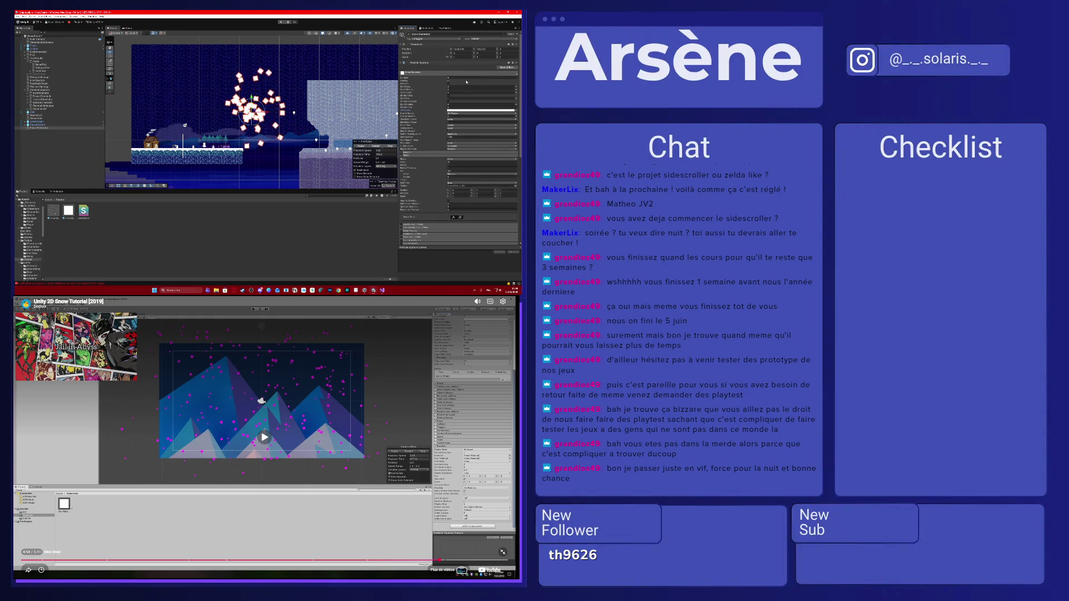
- Set a particle start value to Random Between Two Constants, adjust its upper bound, then change its mode again
click(516, 87)
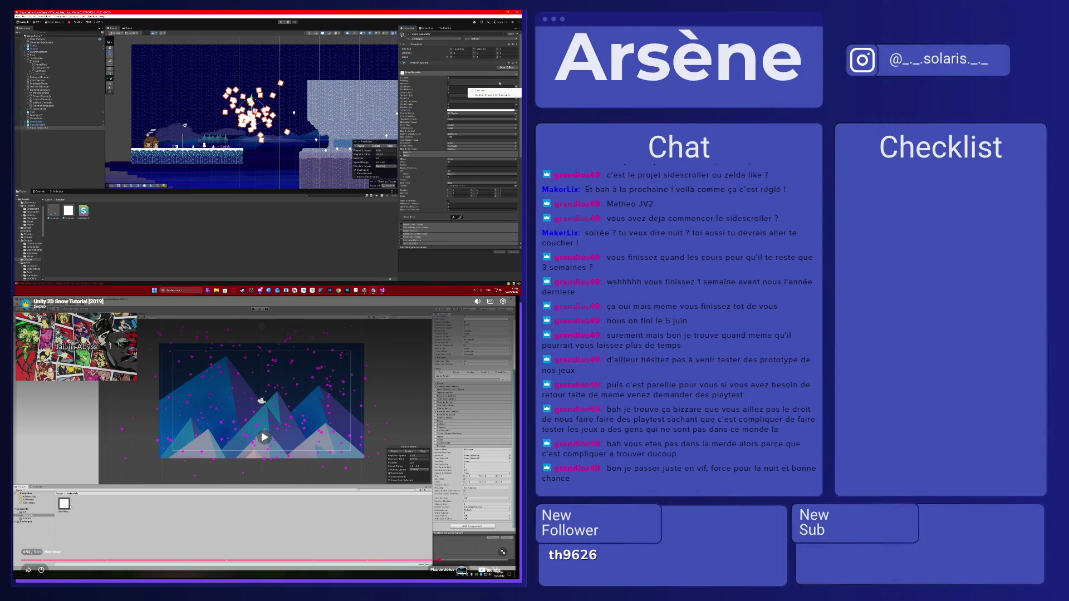
click(501, 90)
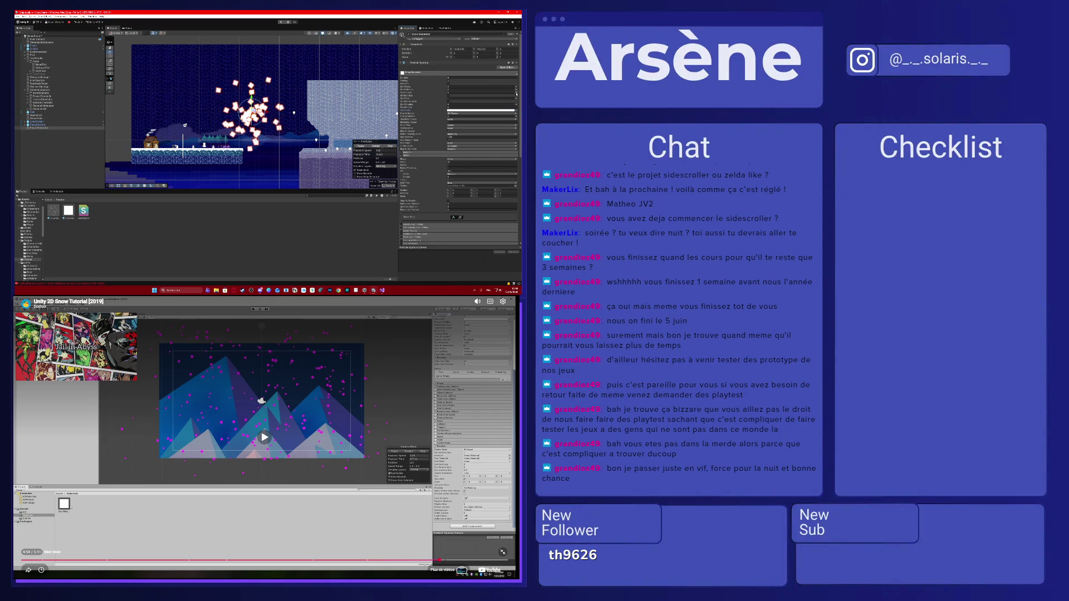
click(516, 100)
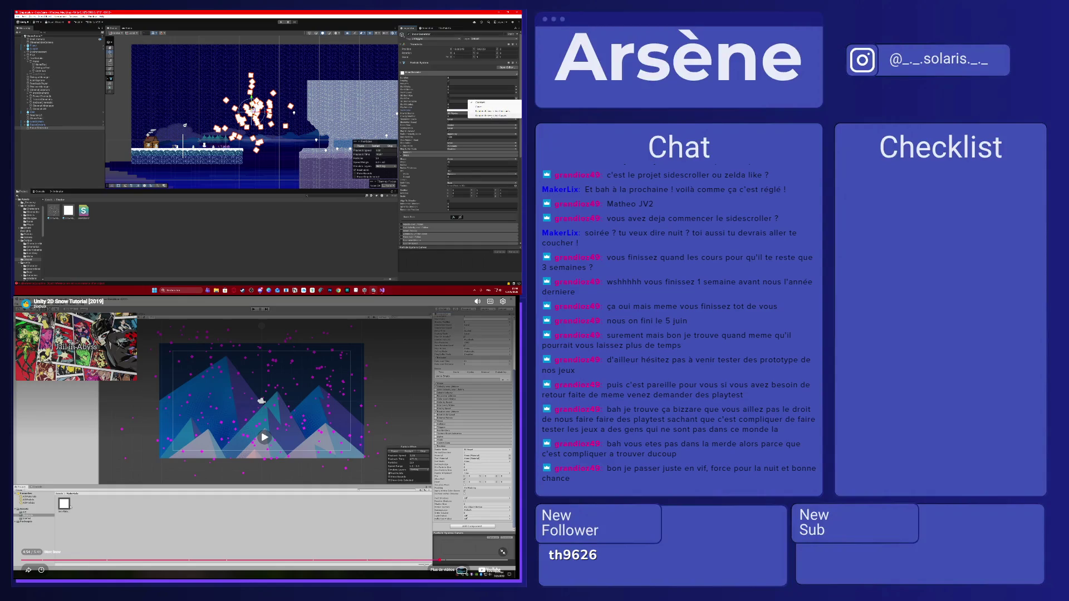
click(490, 110)
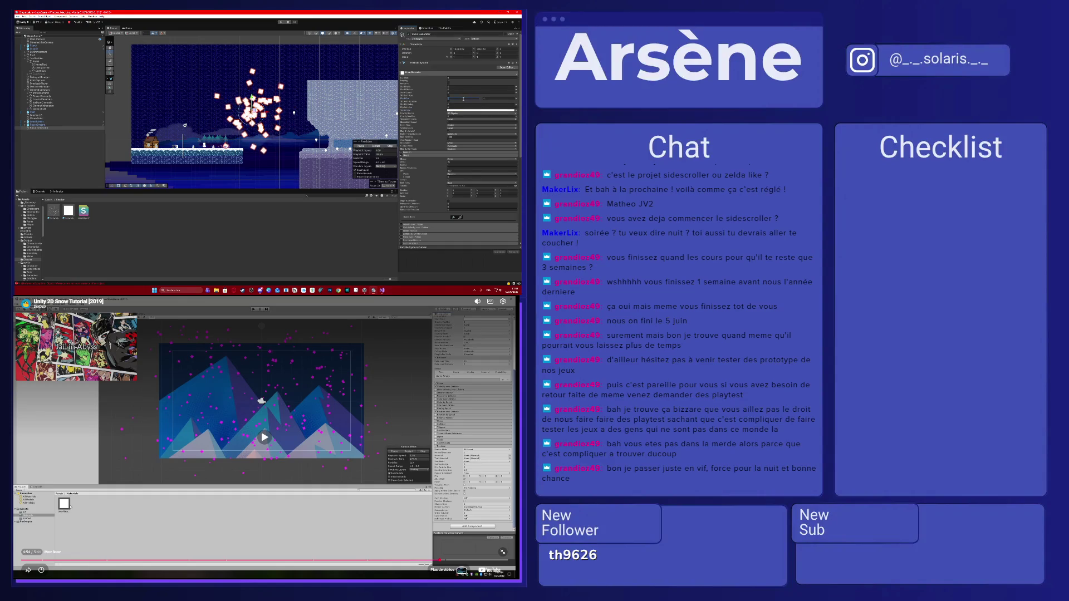
click(495, 99)
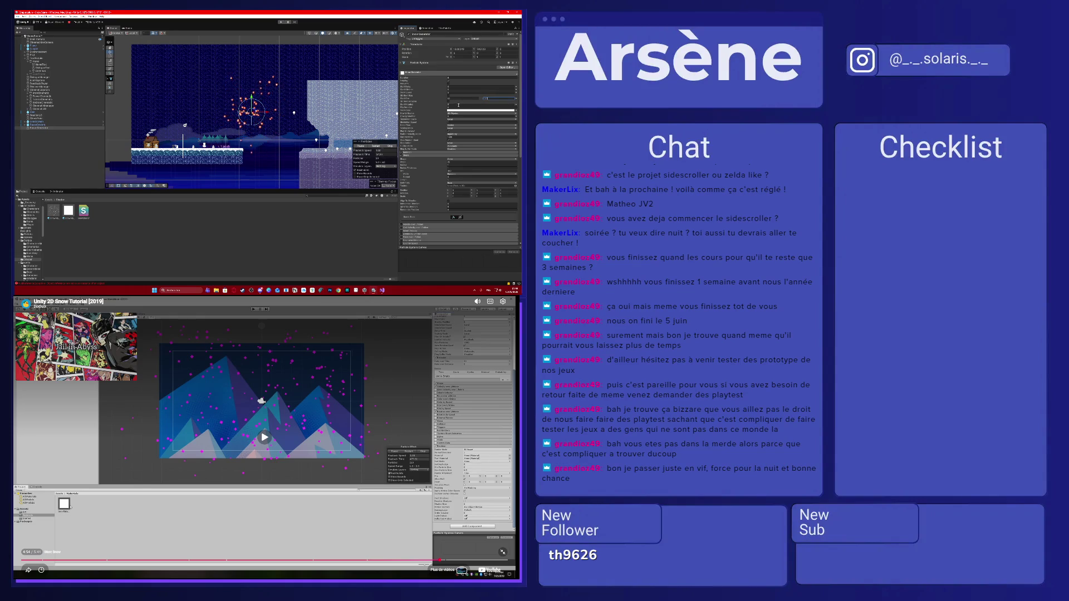
click(515, 99)
click(495, 121)
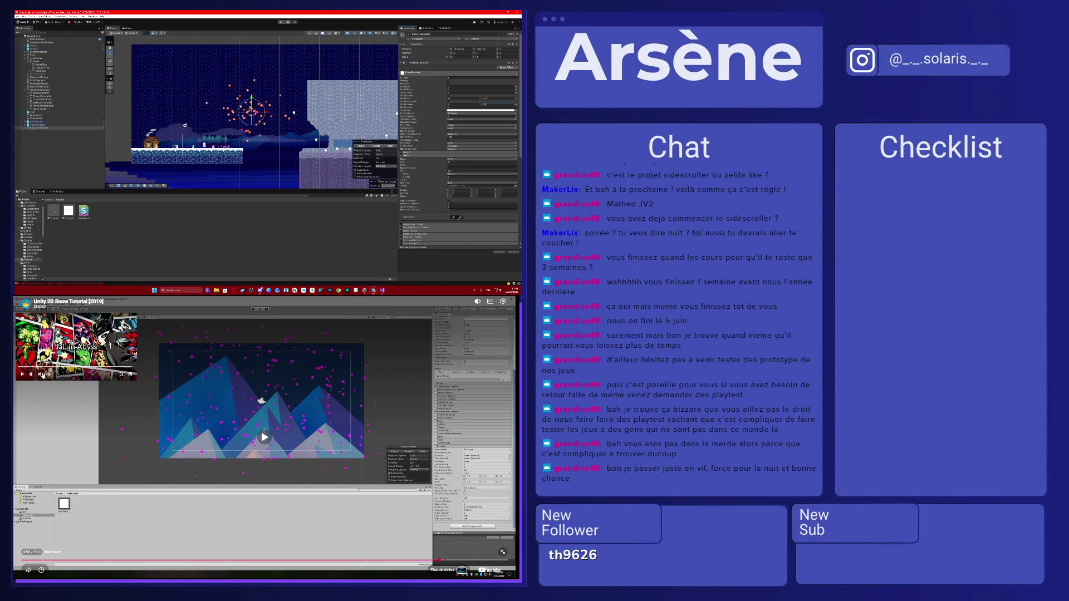
- Switch the particle emitter's Shape module shape to Box
click(64, 375)
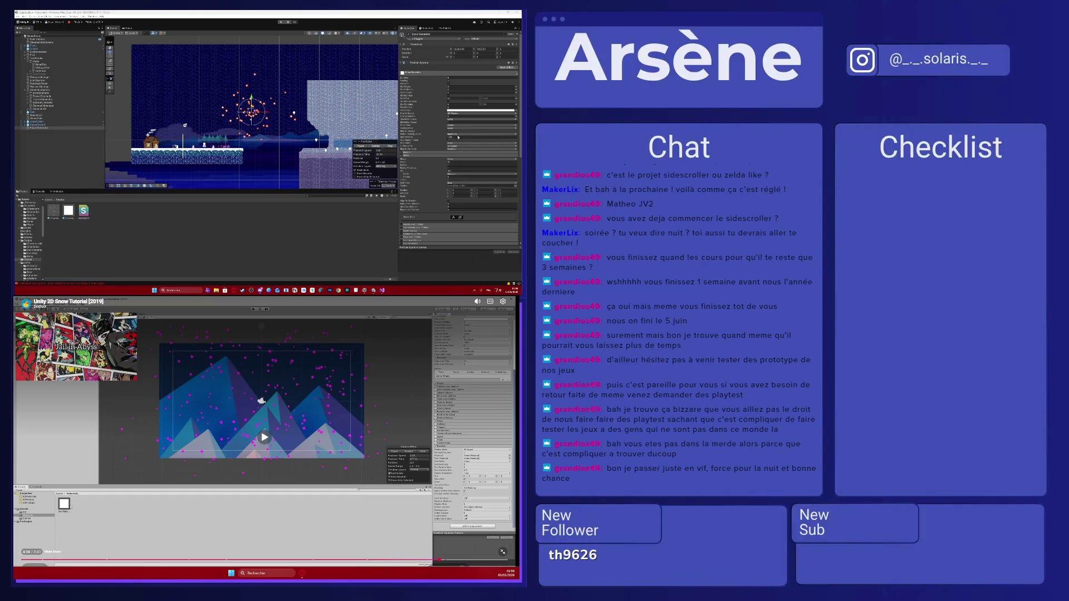
click(424, 118)
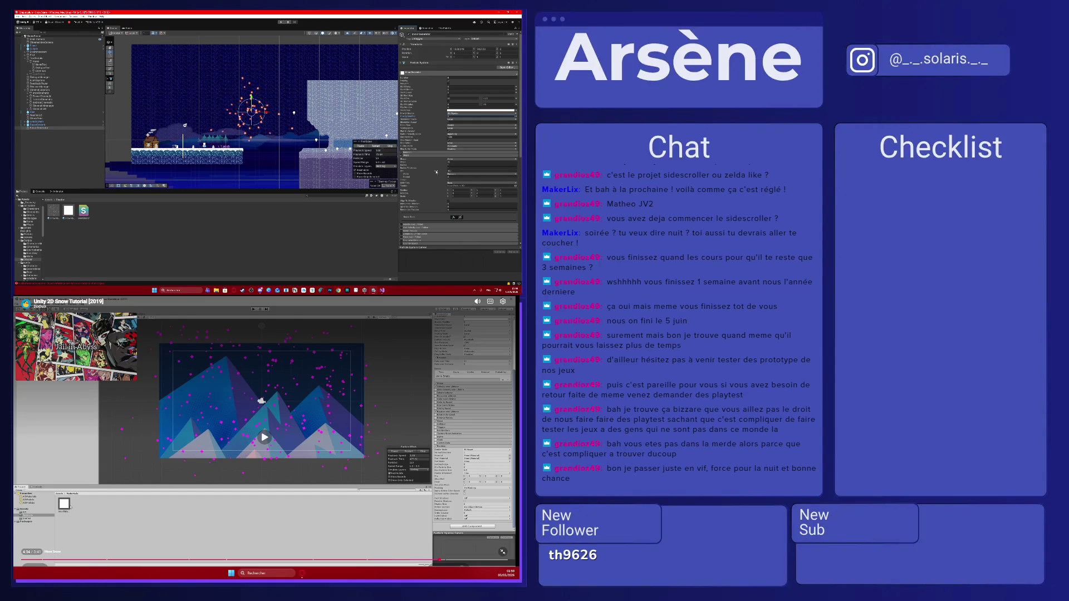
scroll(436, 172, down, 1)
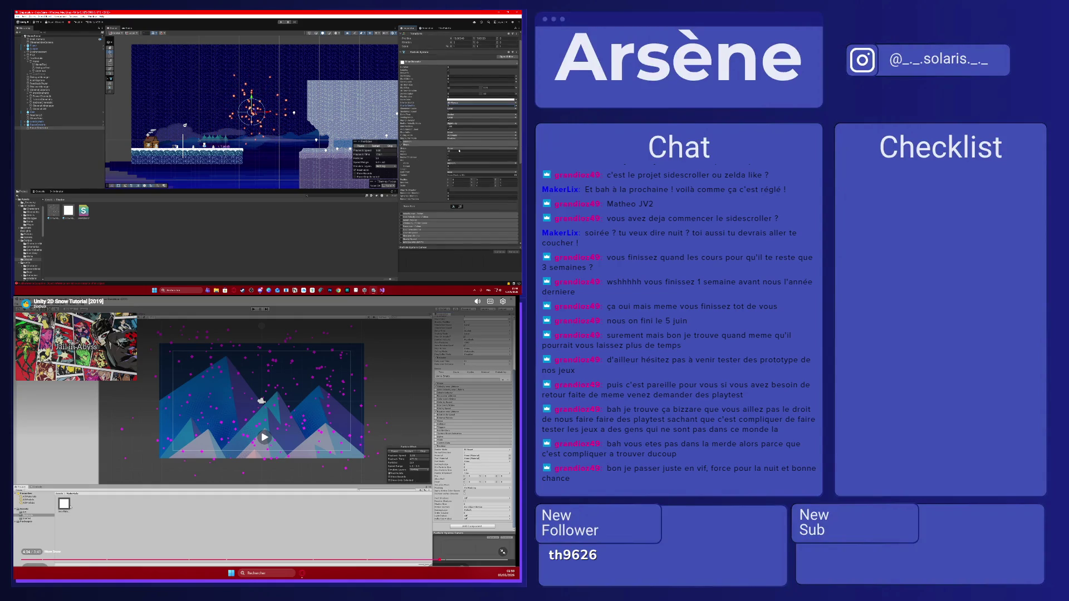
click(457, 149)
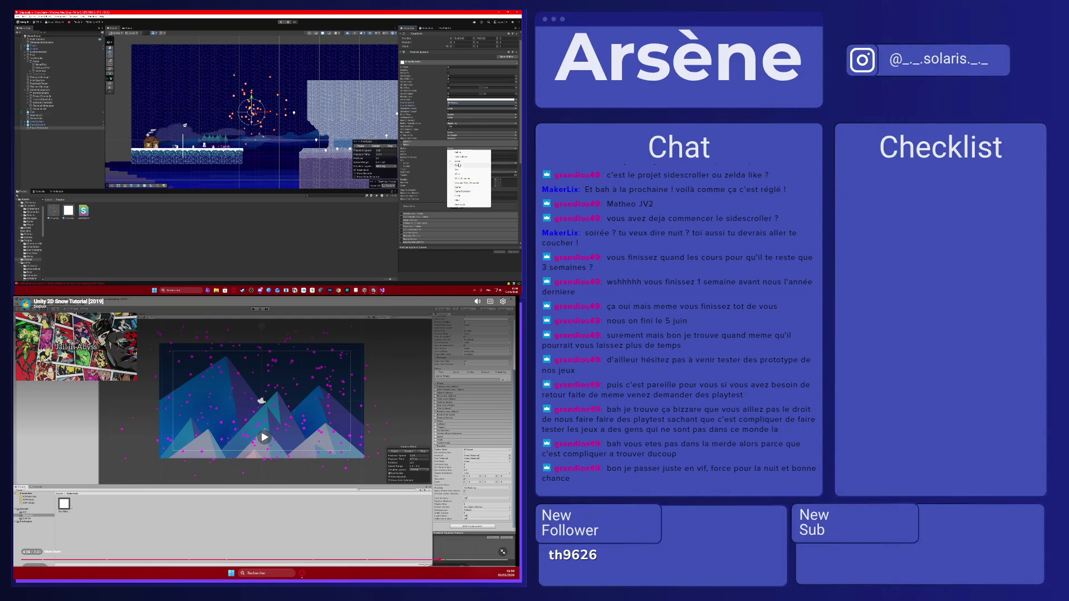
click(458, 169)
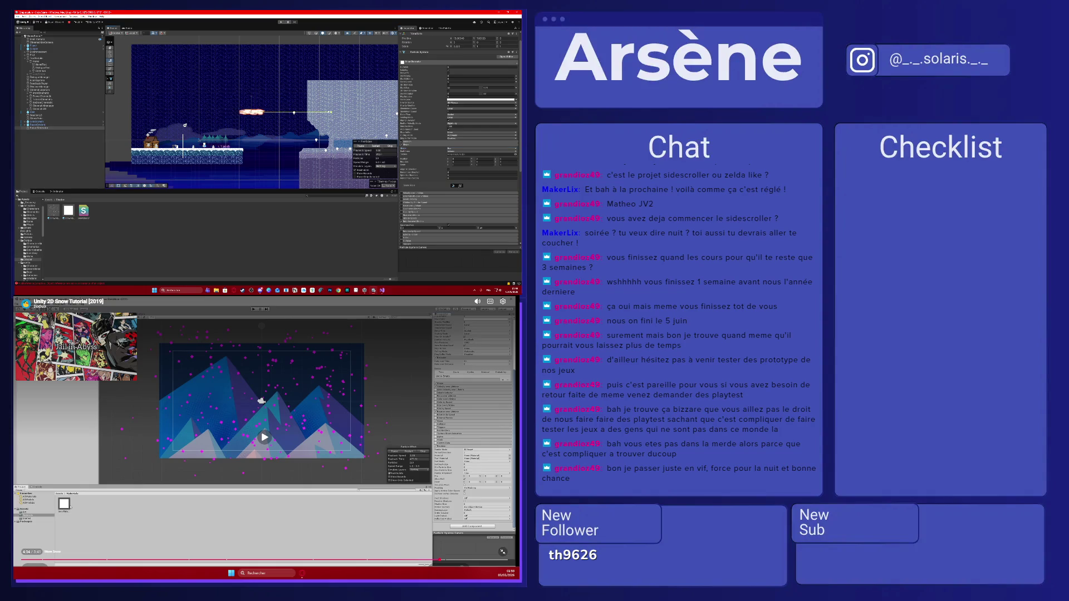
- Try several other emission shapes, ending on a wider one for the snow
click(471, 151)
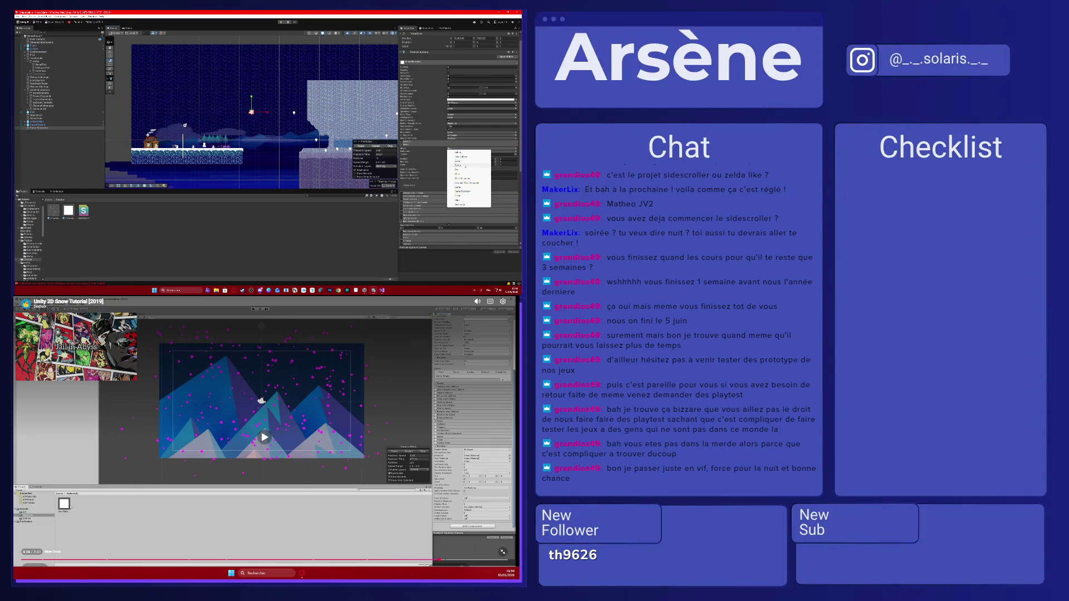
click(467, 194)
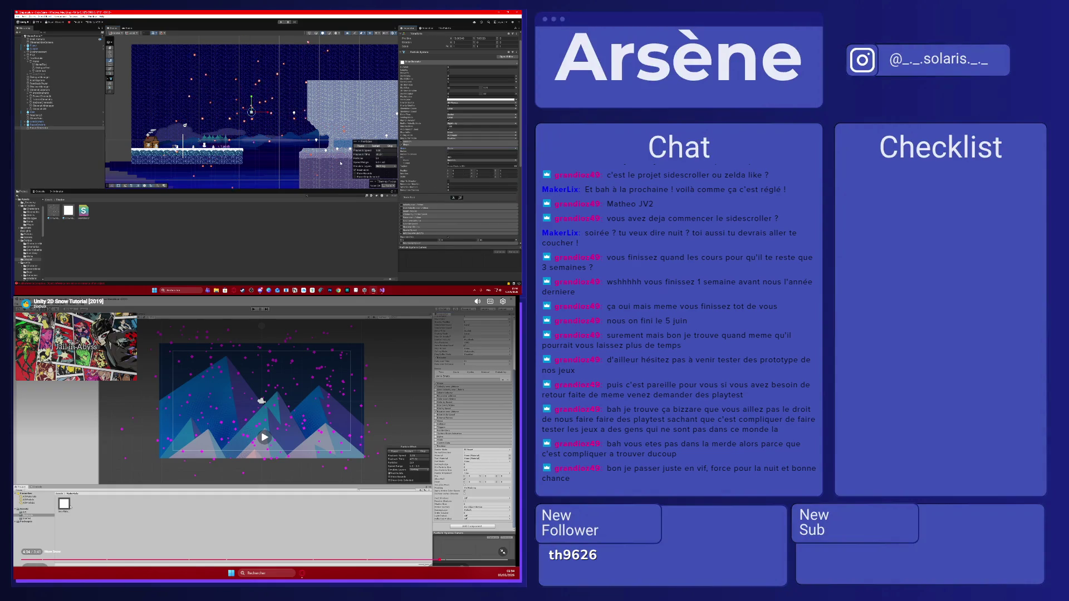
click(457, 151)
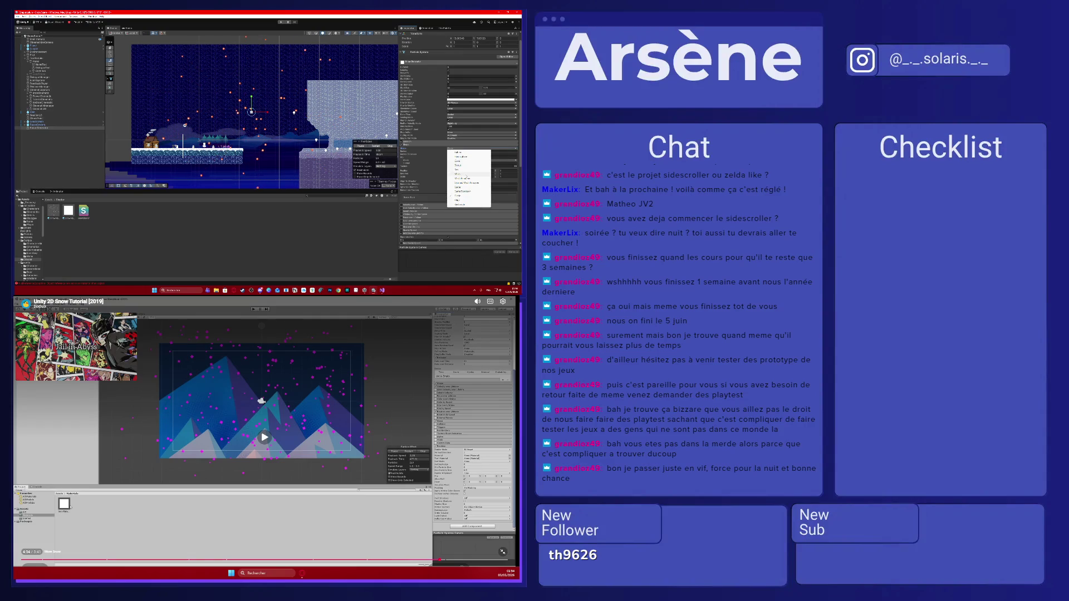
click(466, 175)
click(457, 152)
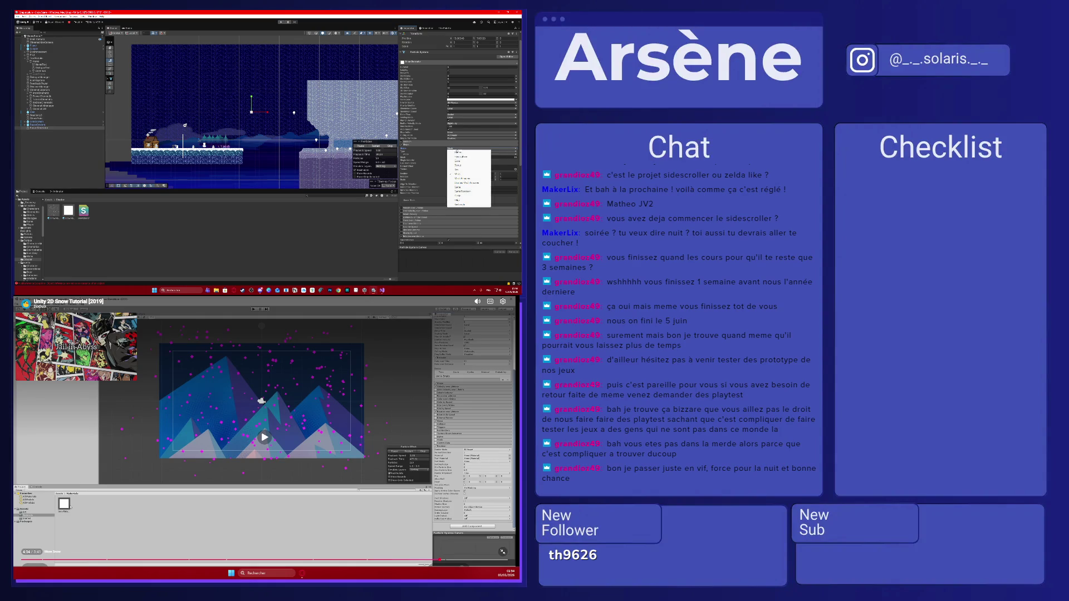
click(454, 152)
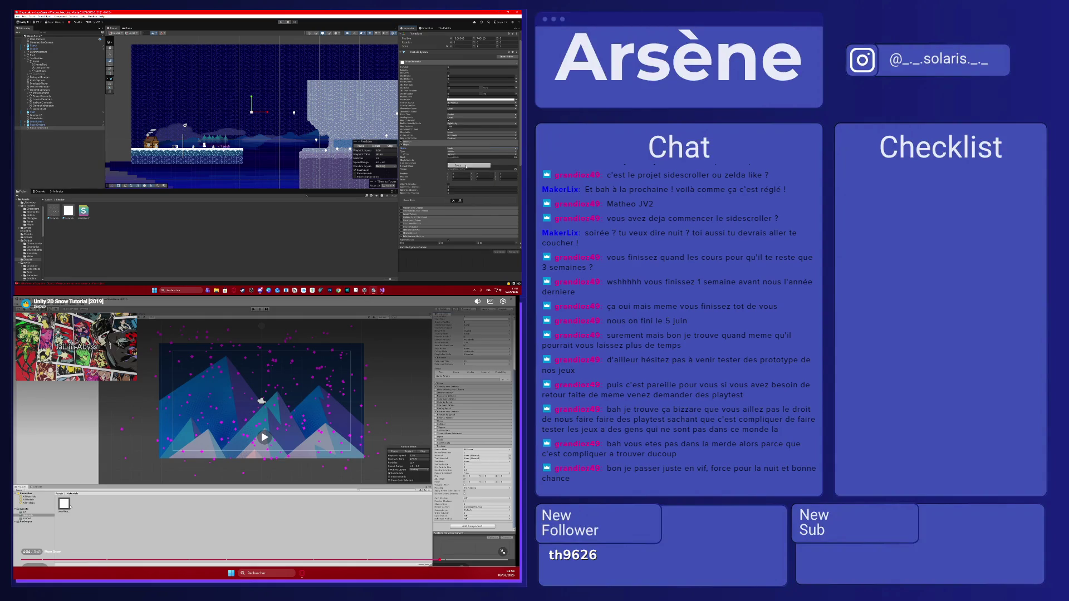
click(455, 151)
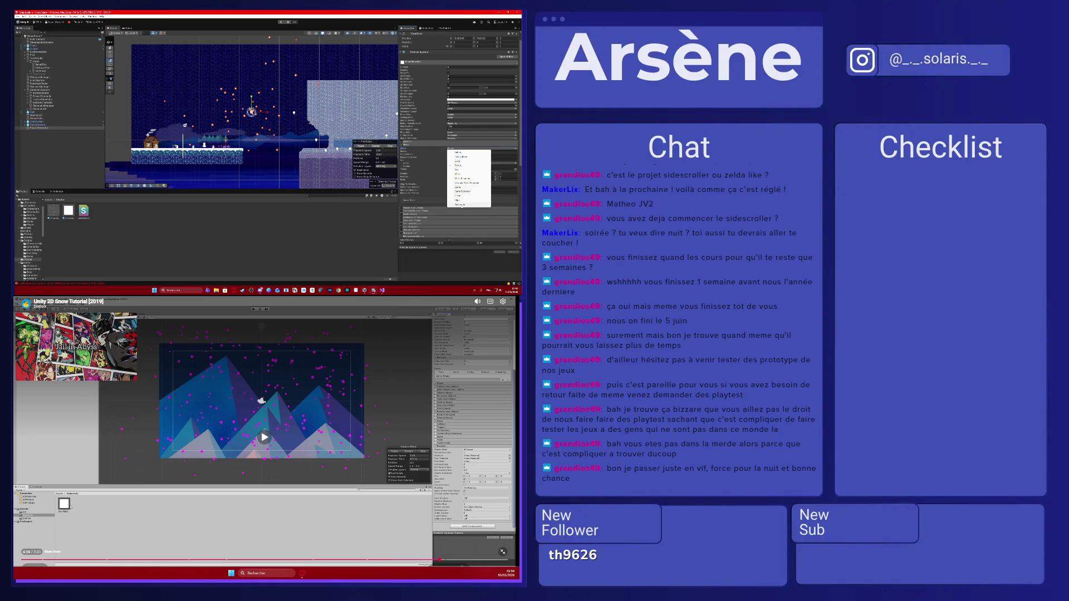
click(461, 204)
scroll(228, 125, up, 5)
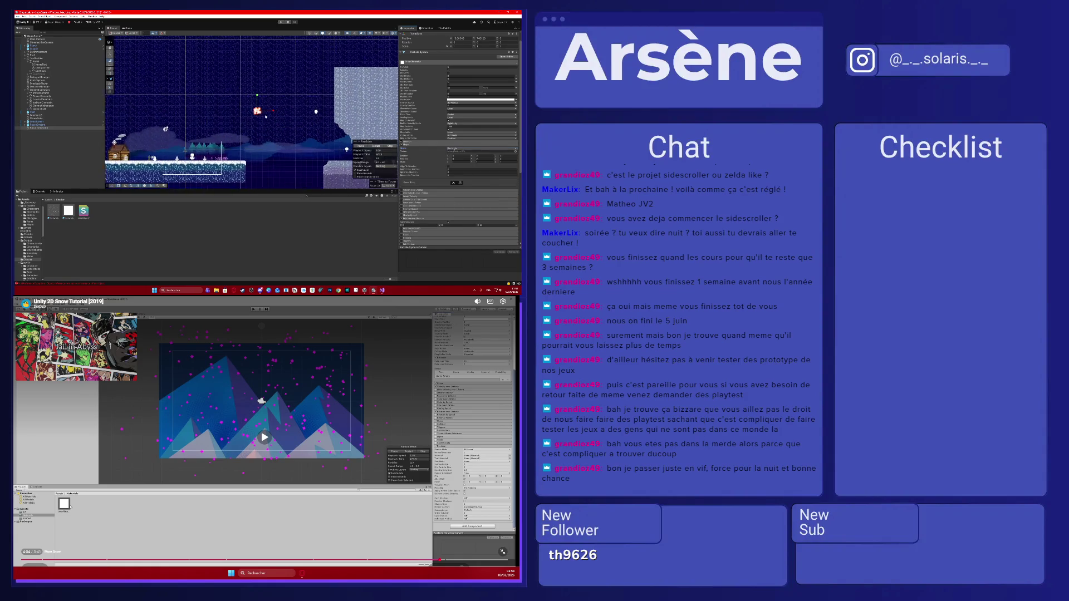
- Reselect the particle emitter and change its Shape module shape to Donut
scroll(260, 113, up, 1)
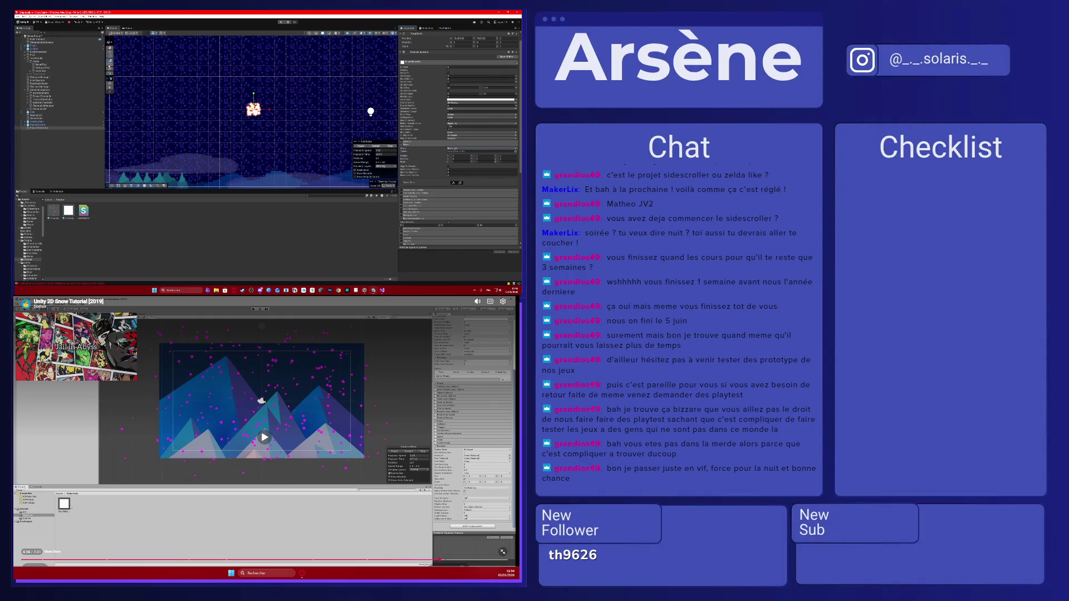
scroll(457, 150, up, 2)
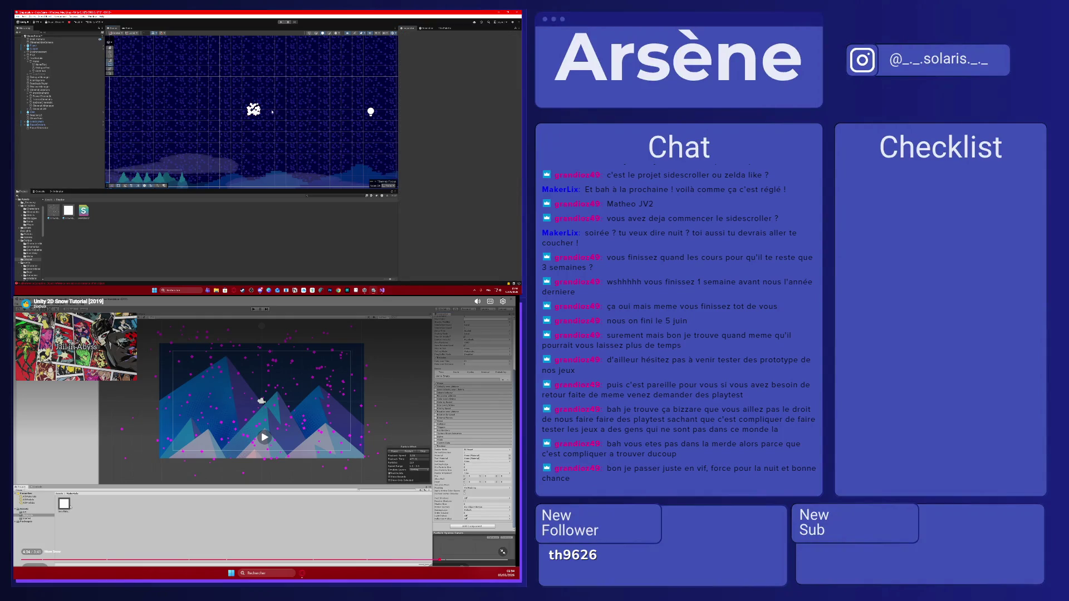
click(276, 110)
click(253, 110)
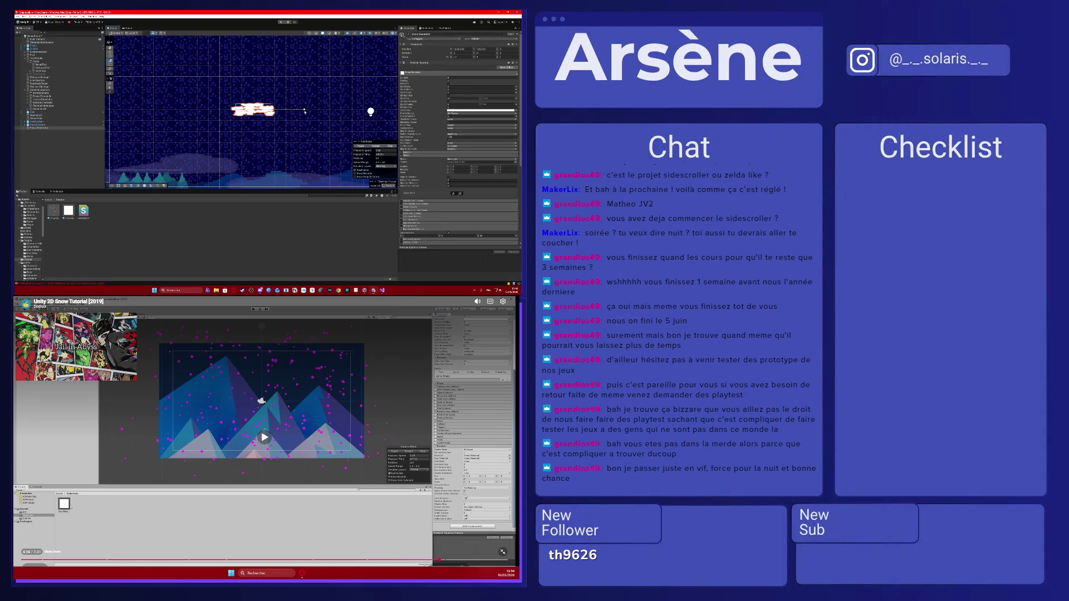
scroll(279, 129, down, 5)
scroll(279, 128, down, 3)
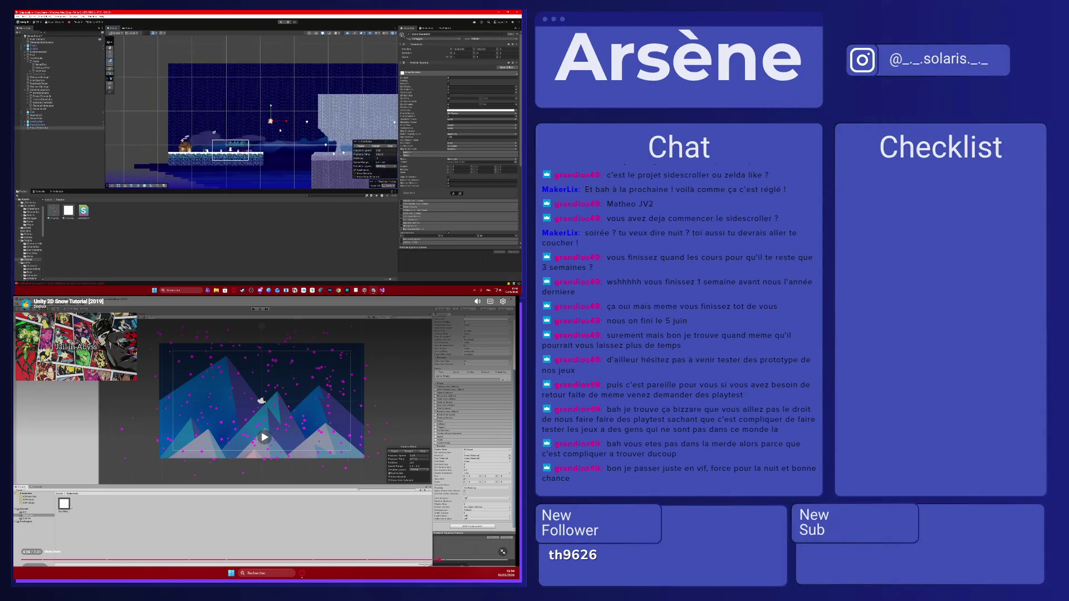
scroll(450, 160, down, 2)
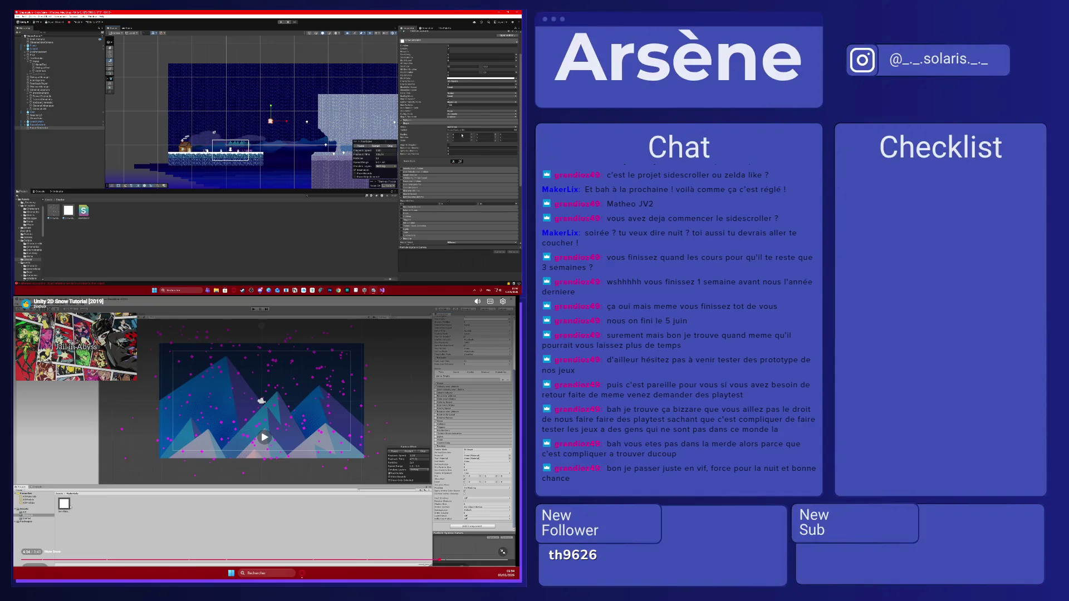
click(458, 128)
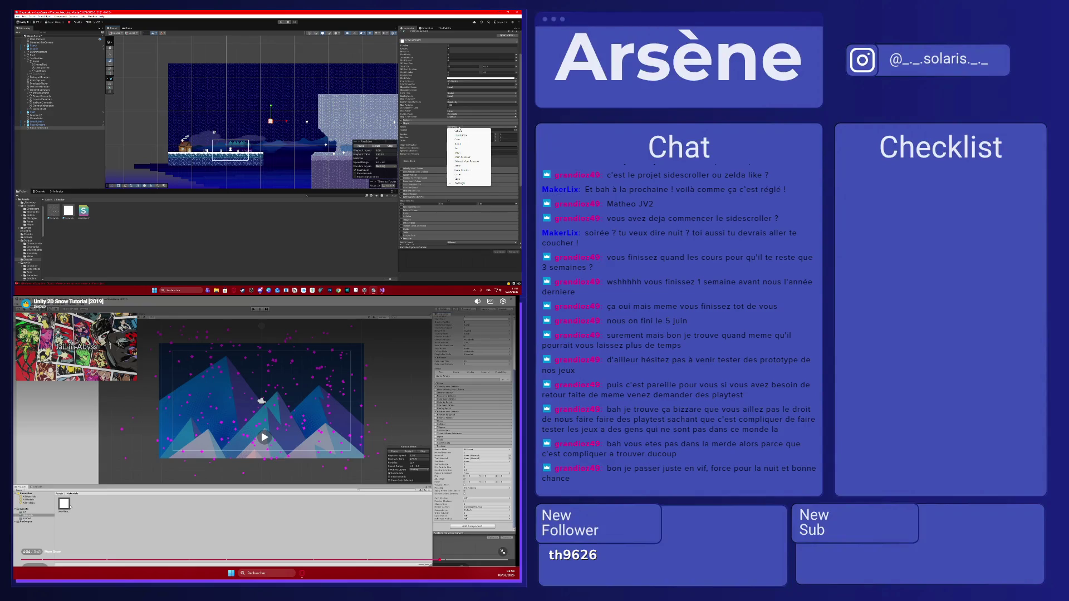
click(464, 143)
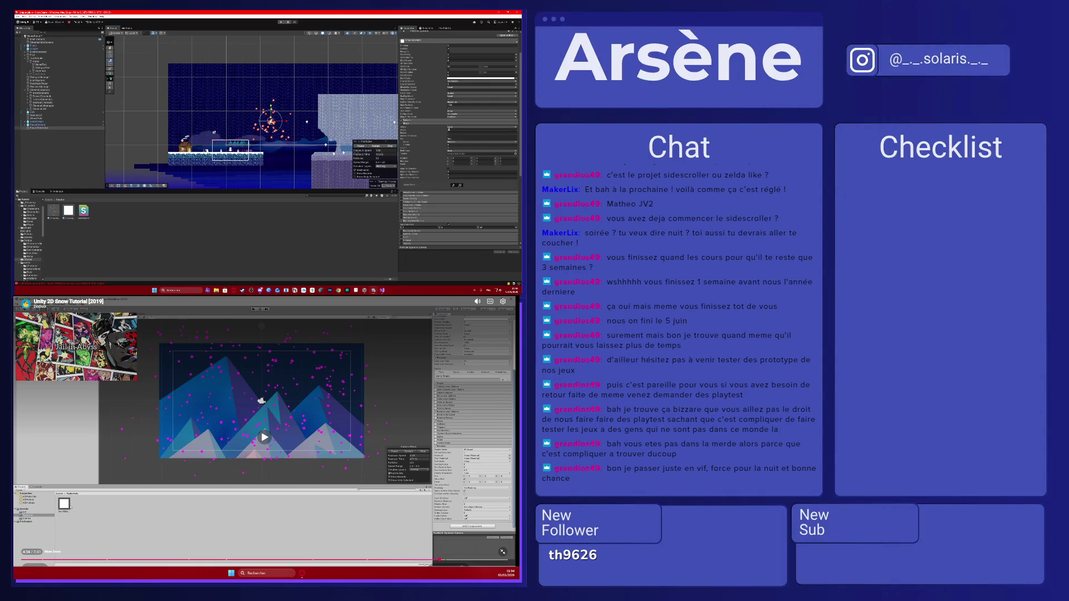
- Expand and enable the Noise module, then drag its Strength value higher
scroll(432, 189, down, 5)
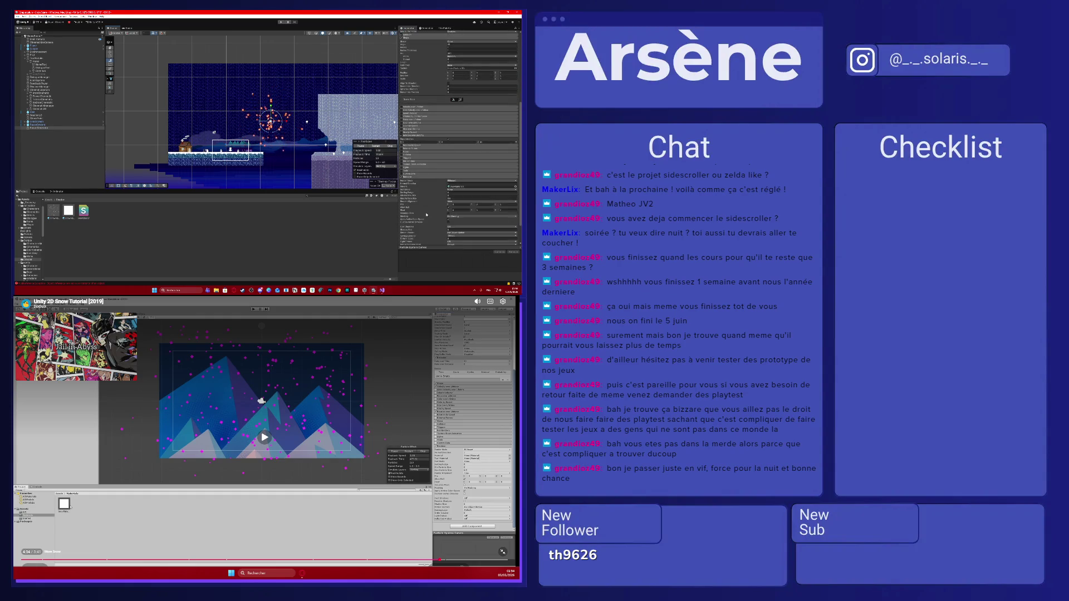
scroll(432, 146, down, 5)
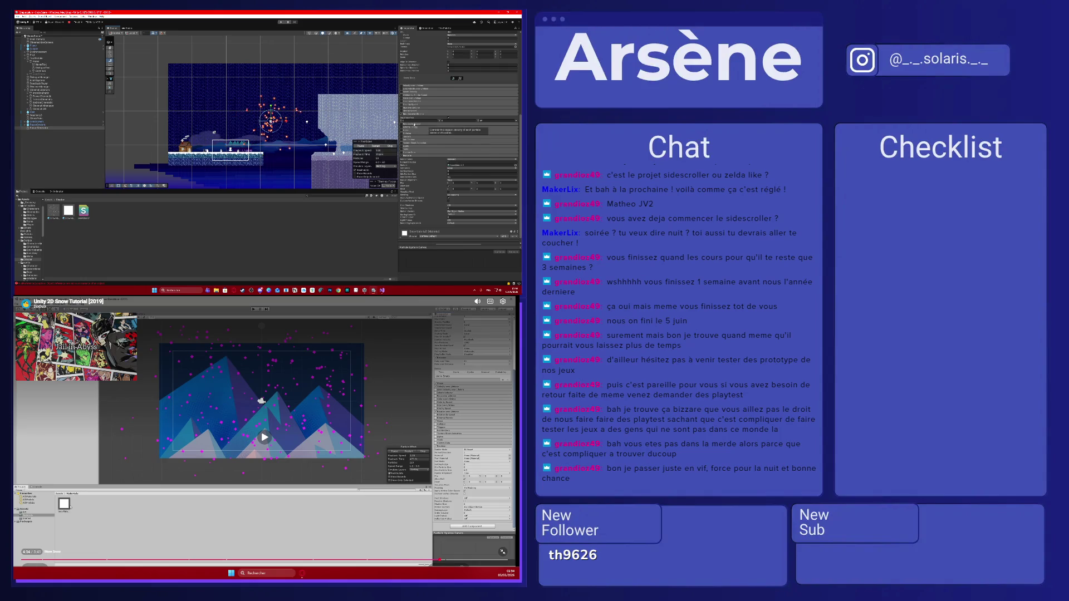
click(406, 133)
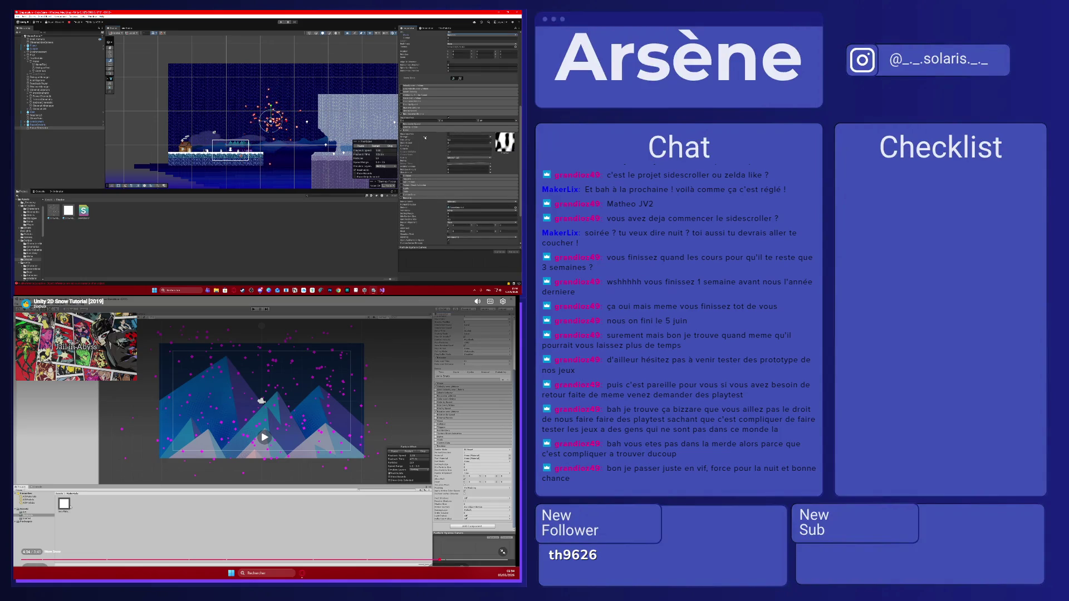
scroll(264, 143, up, 3)
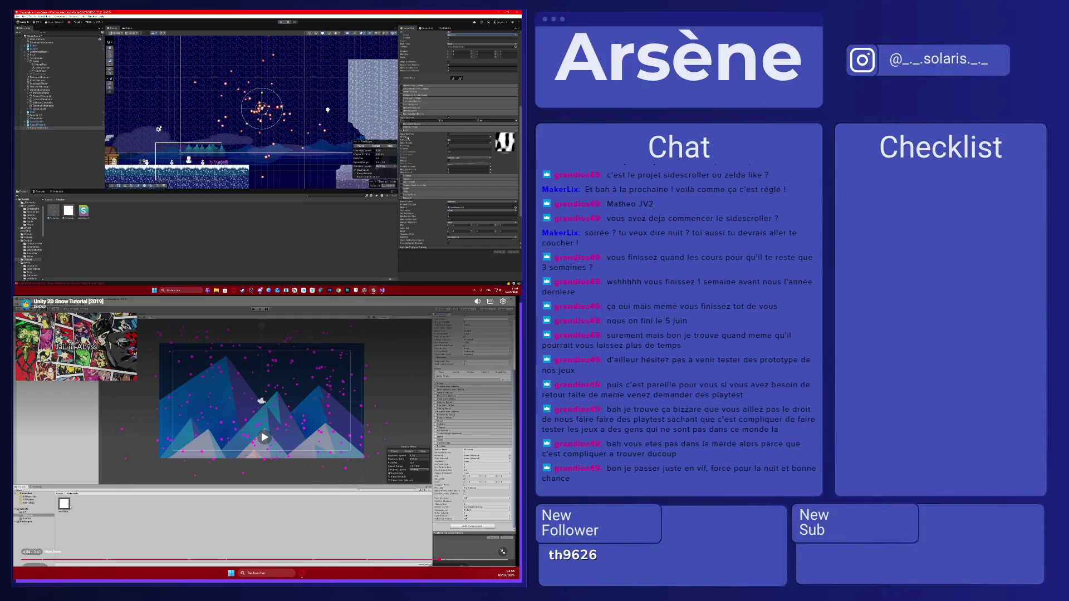
click(448, 134)
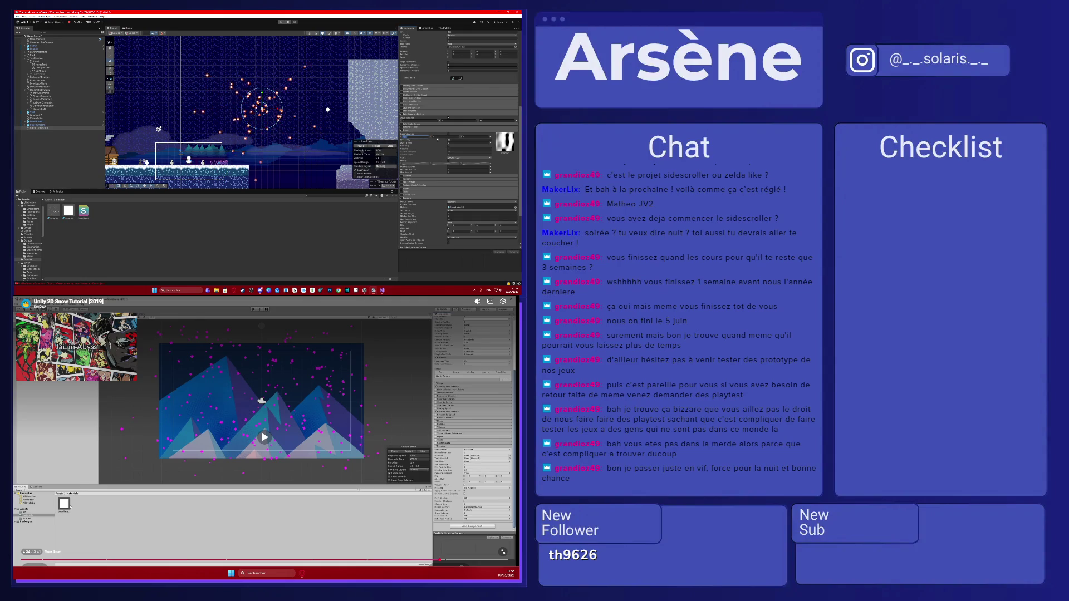
drag(440, 140, 469, 140)
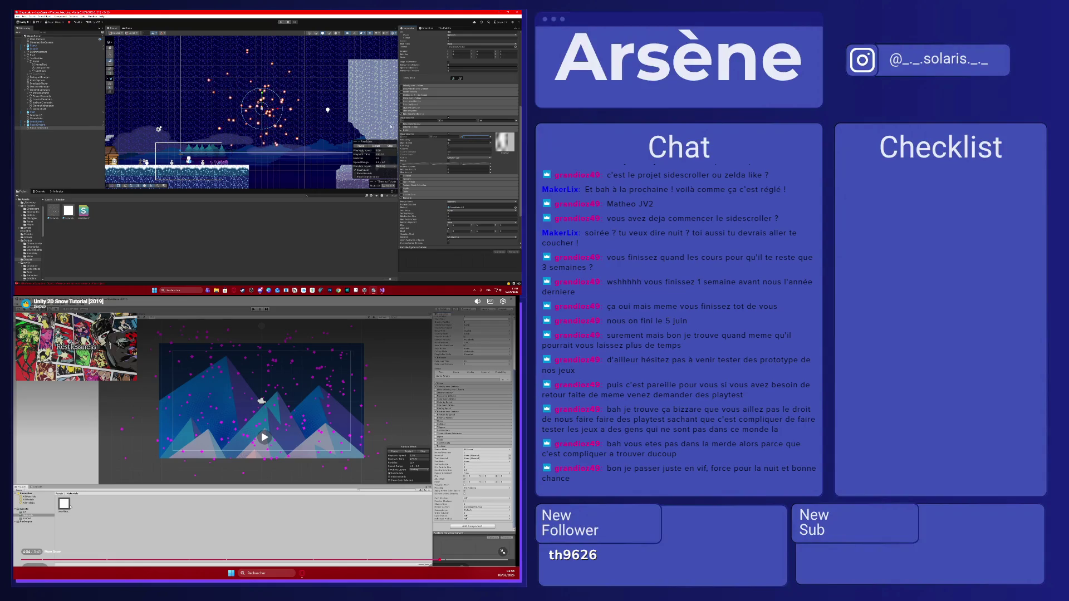
scroll(422, 108, up, 5)
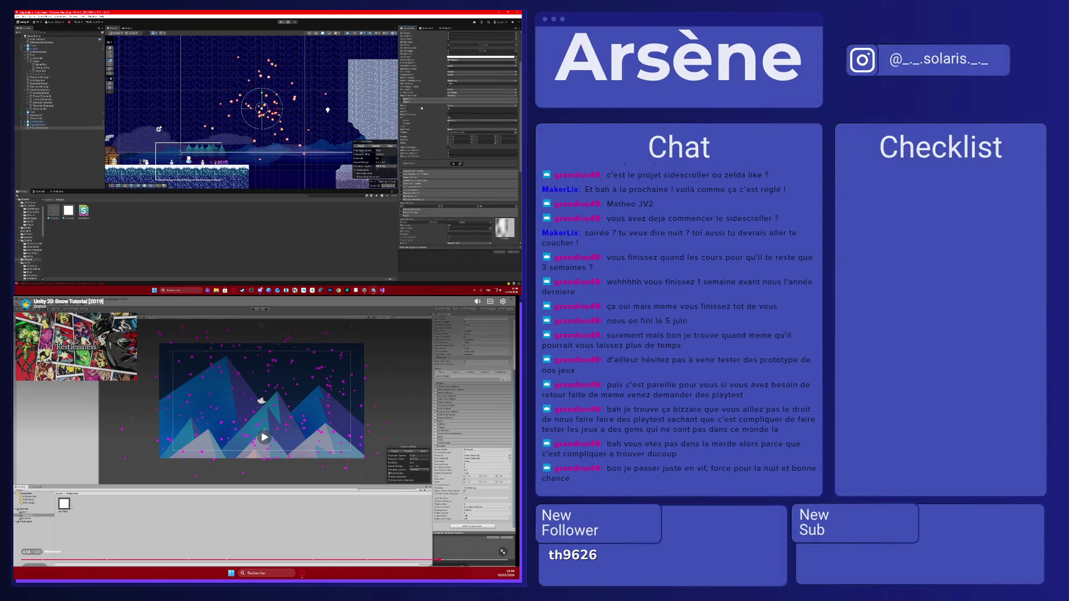
scroll(421, 108, up, 2)
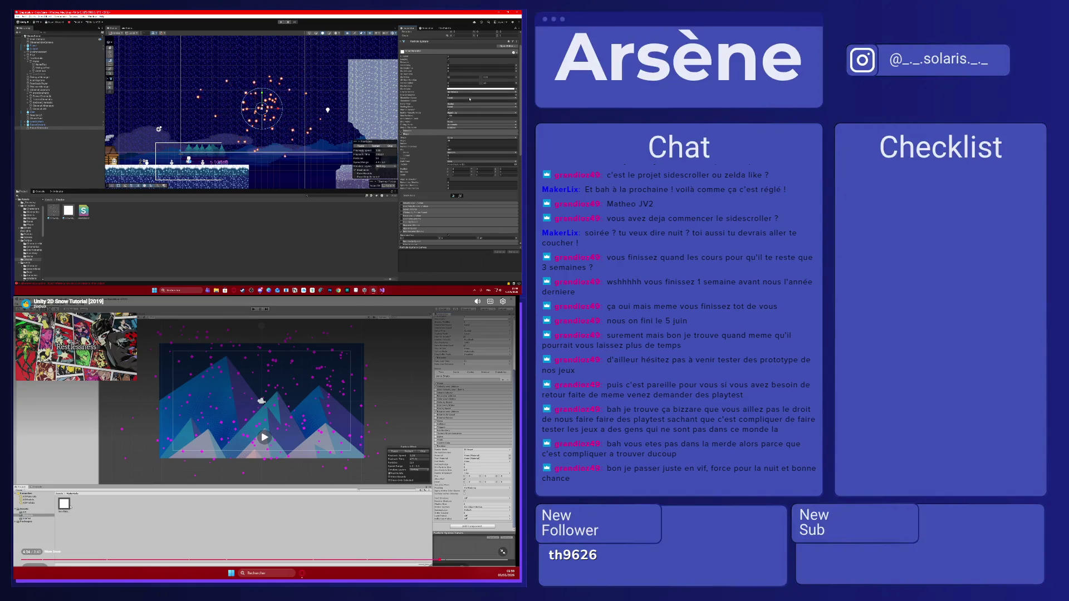
- Leave the emitter shape unchanged and rewind the fullscreen tutorial video to 1:38
click(461, 138)
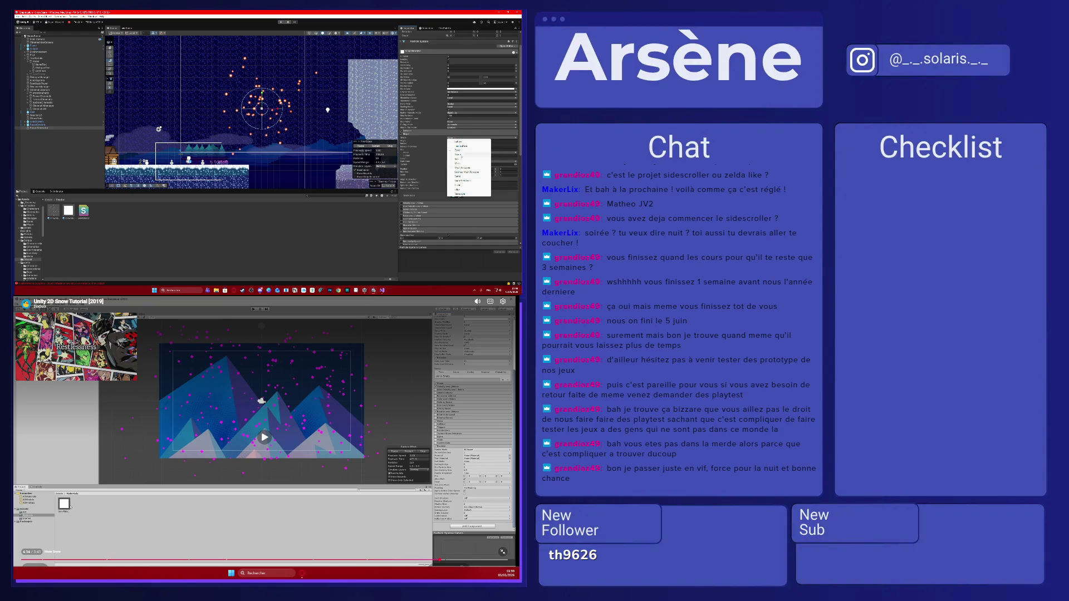
click(440, 143)
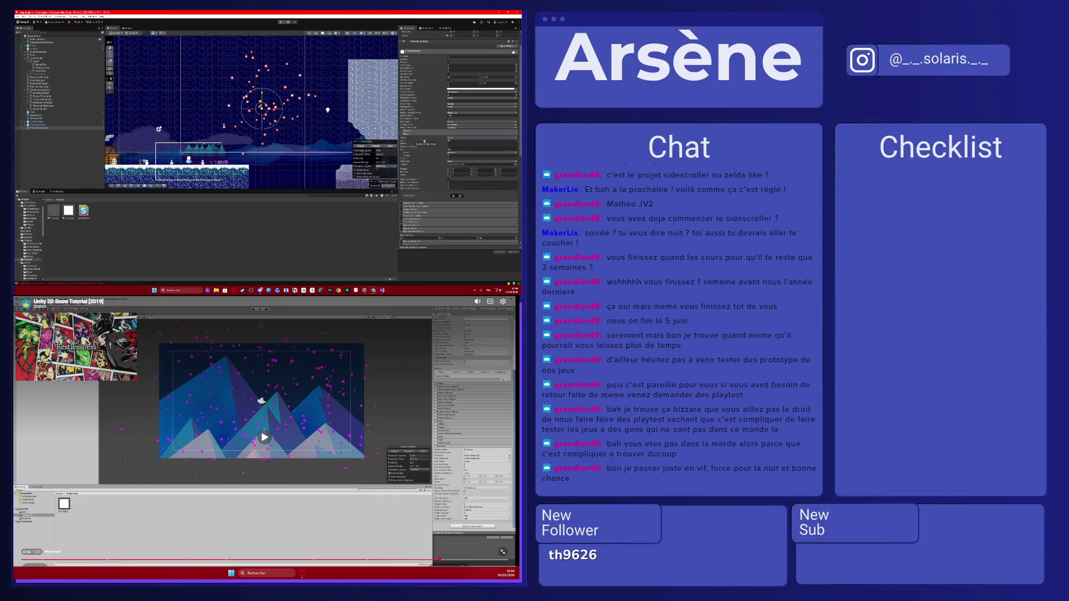
double_click(232, 458)
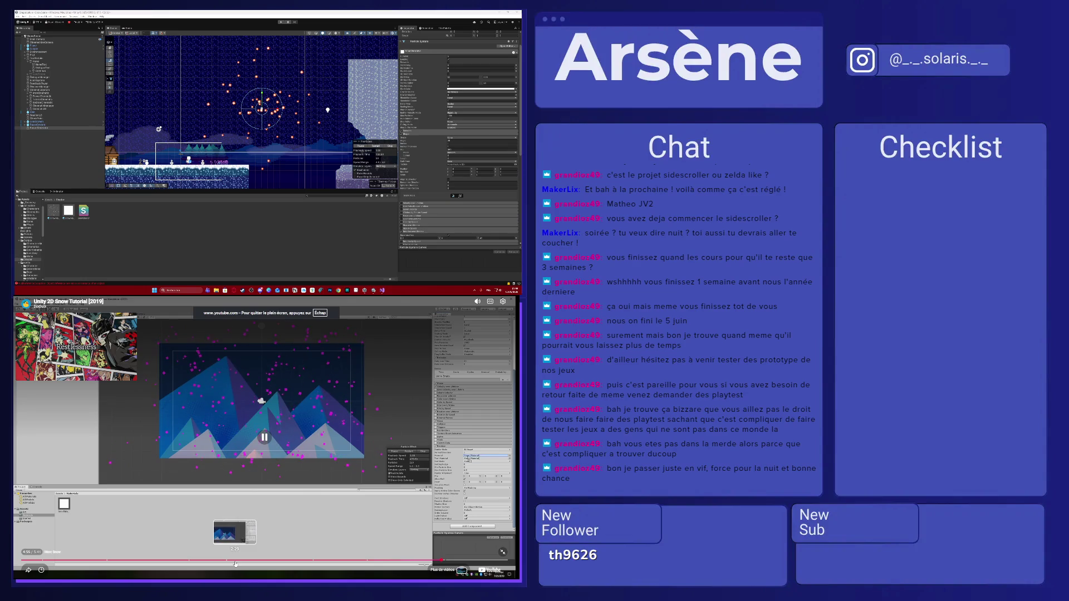
click(235, 561)
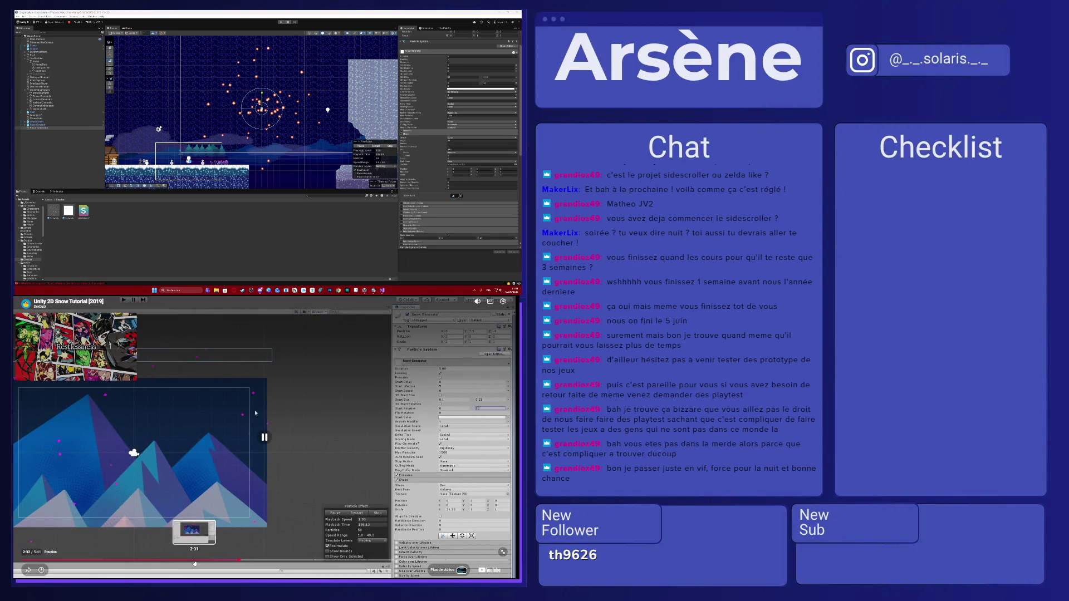
click(195, 561)
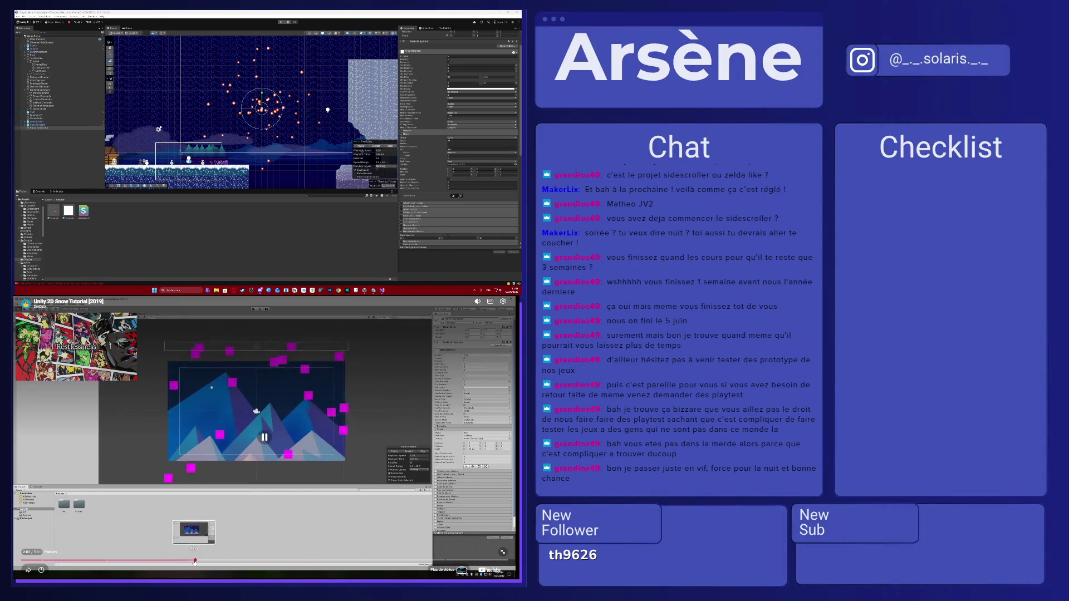
click(162, 561)
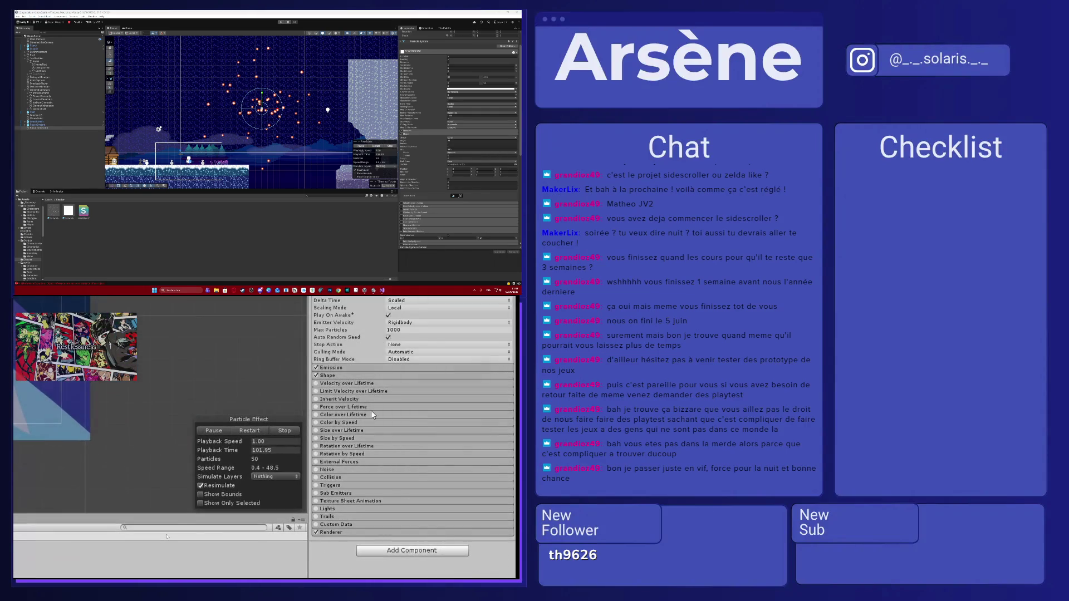
- Make the emitter a Box stretched wide on X and move it to the level's top
click(219, 516)
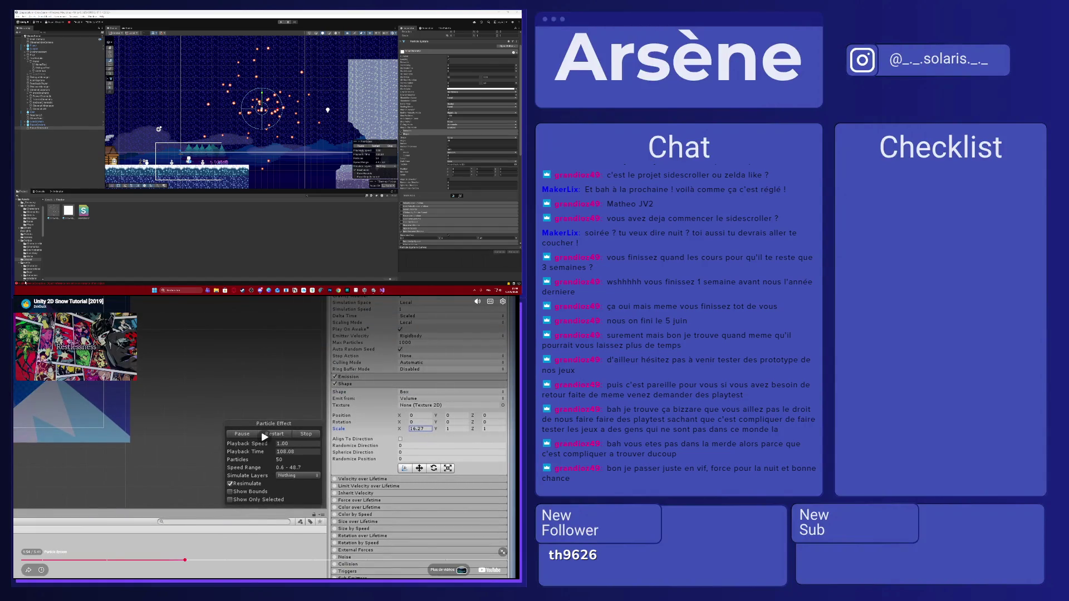
click(456, 139)
click(458, 160)
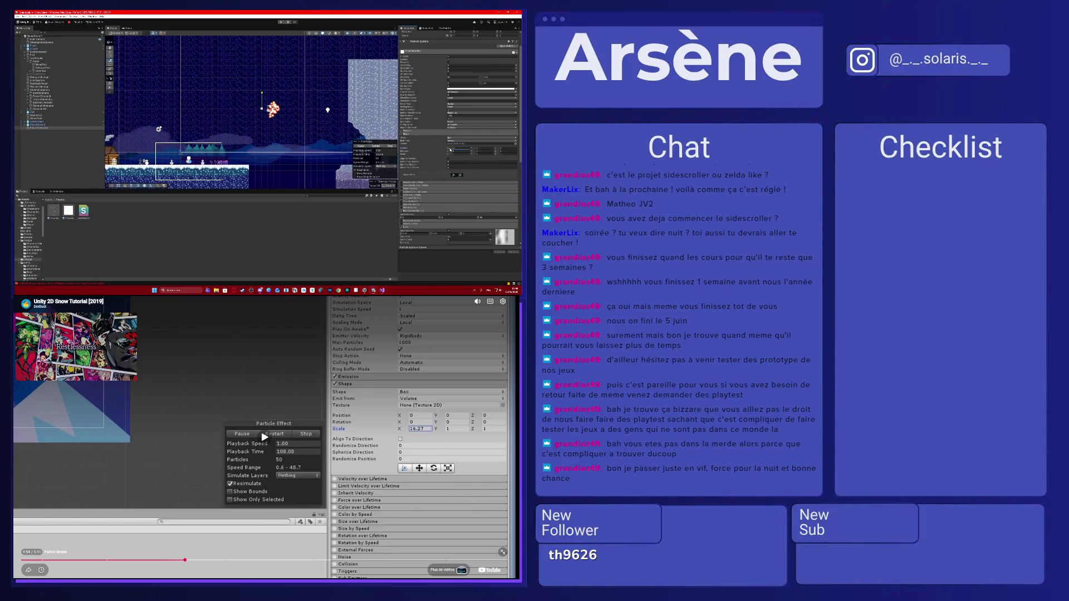
click(450, 151)
drag(448, 154, 468, 155)
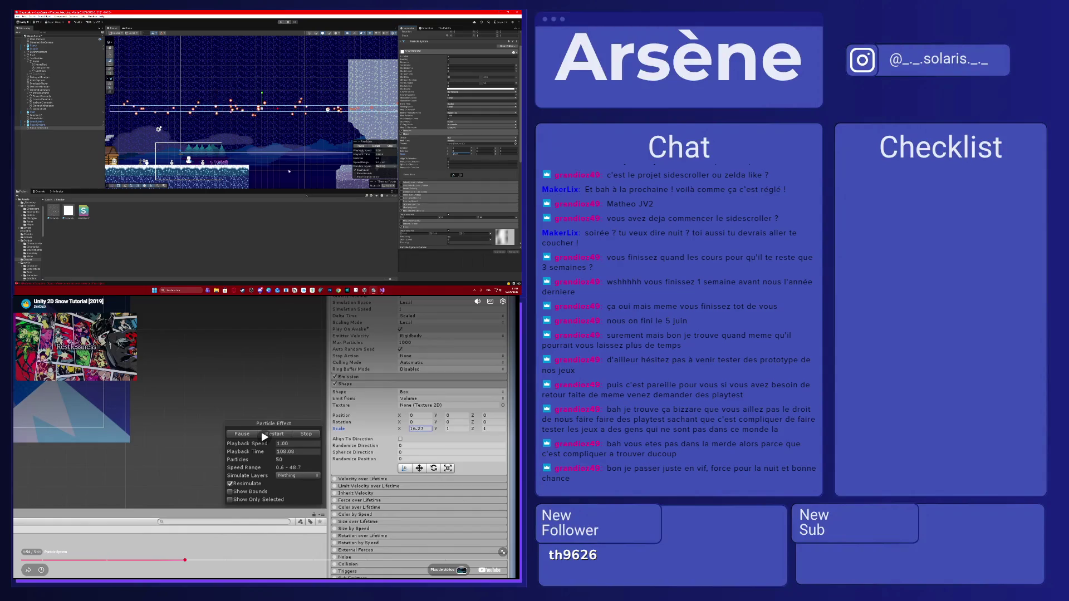
scroll(298, 159, up, 1)
scroll(299, 158, down, 2)
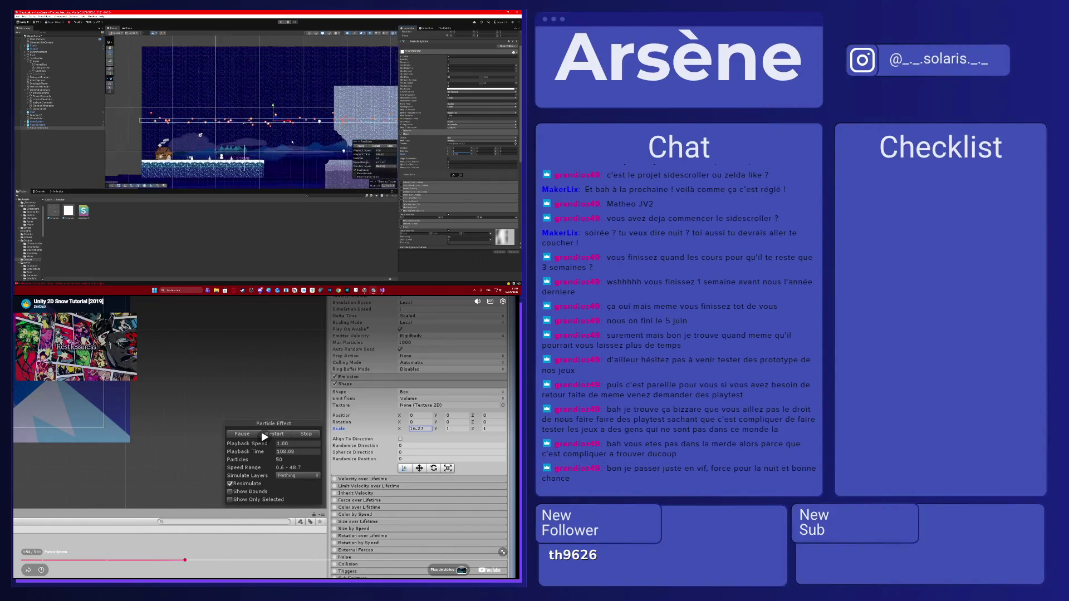
mouse_move(268, 122)
mouse_down()
mouse_move(268, 49)
mouse_move(268, 65)
mouse_up()
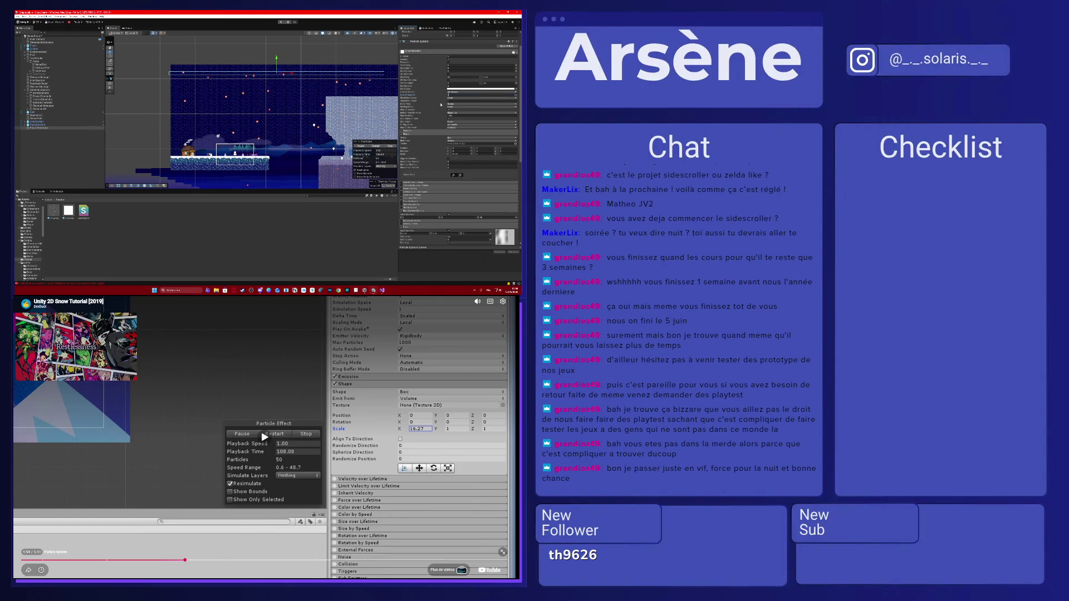
- Resume the tutorial video, then select the Snow Generator particle system
double_click(214, 355)
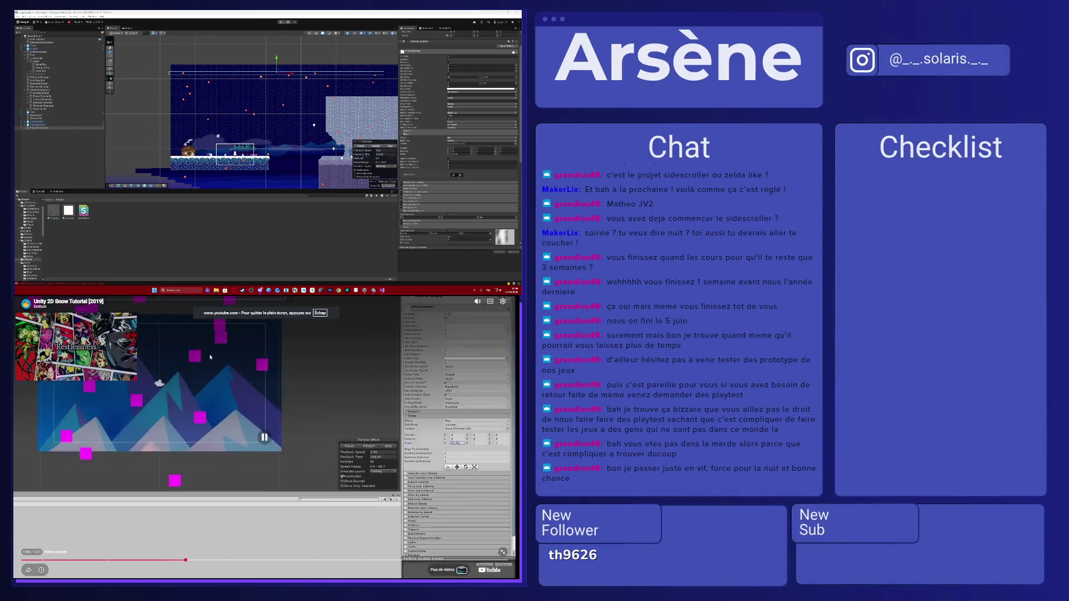
click(220, 356)
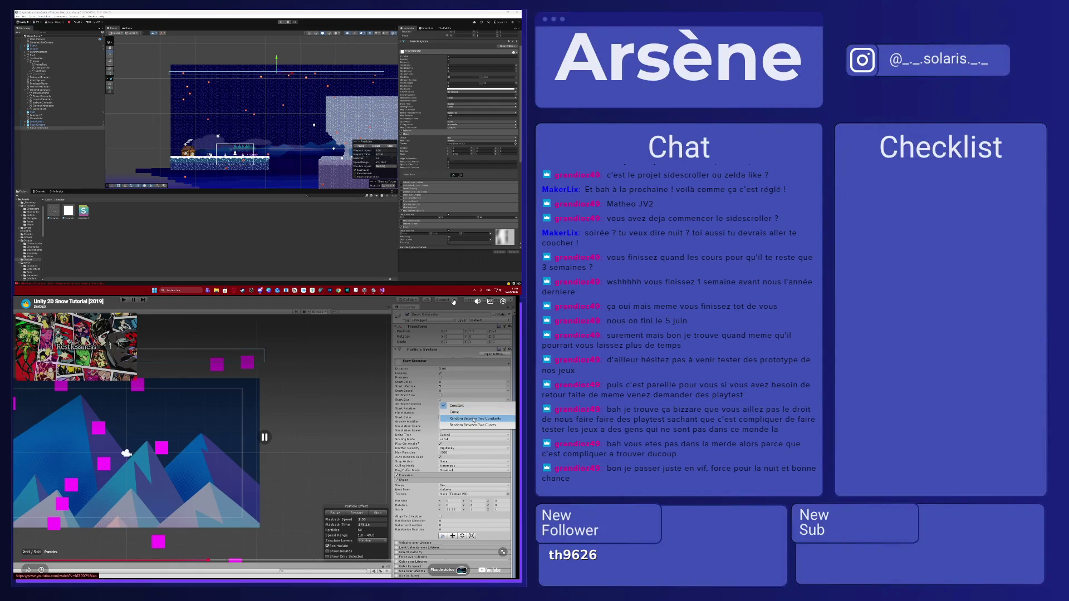
click(272, 167)
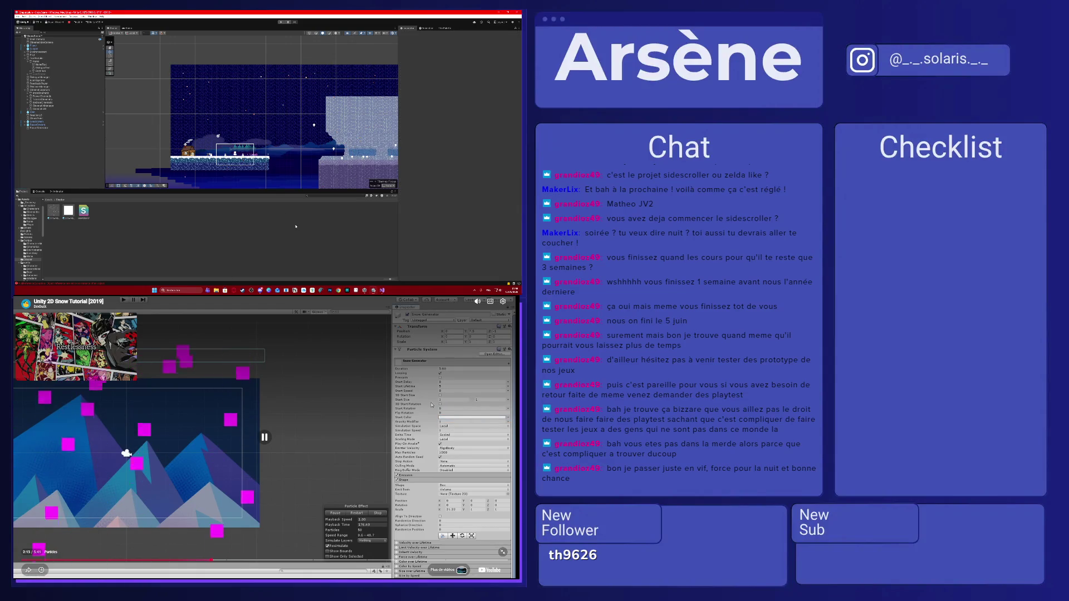
click(273, 166)
scroll(54, 172, down, 5)
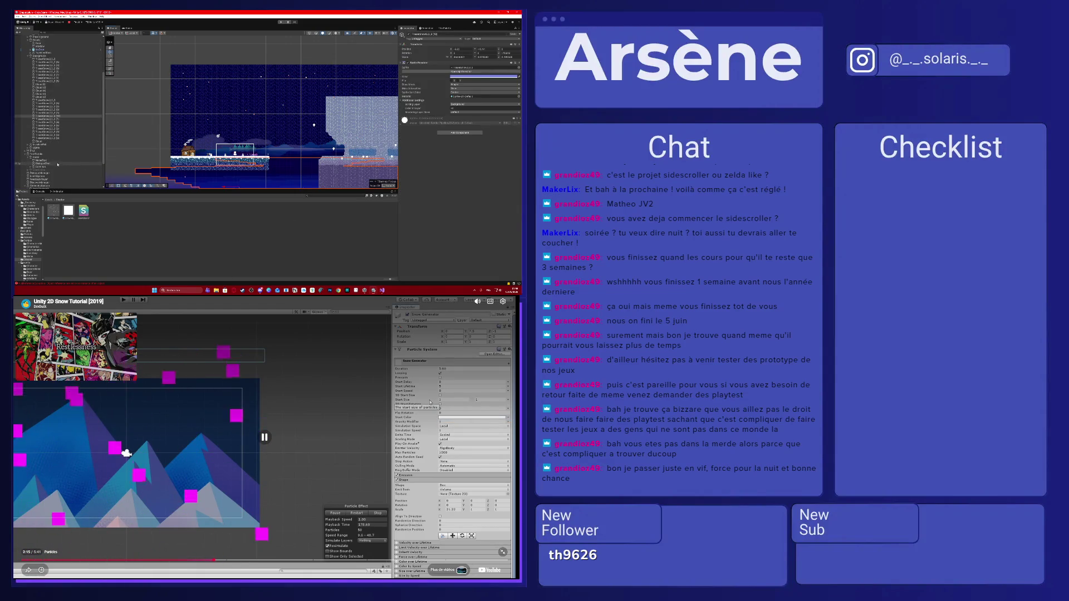
click(39, 186)
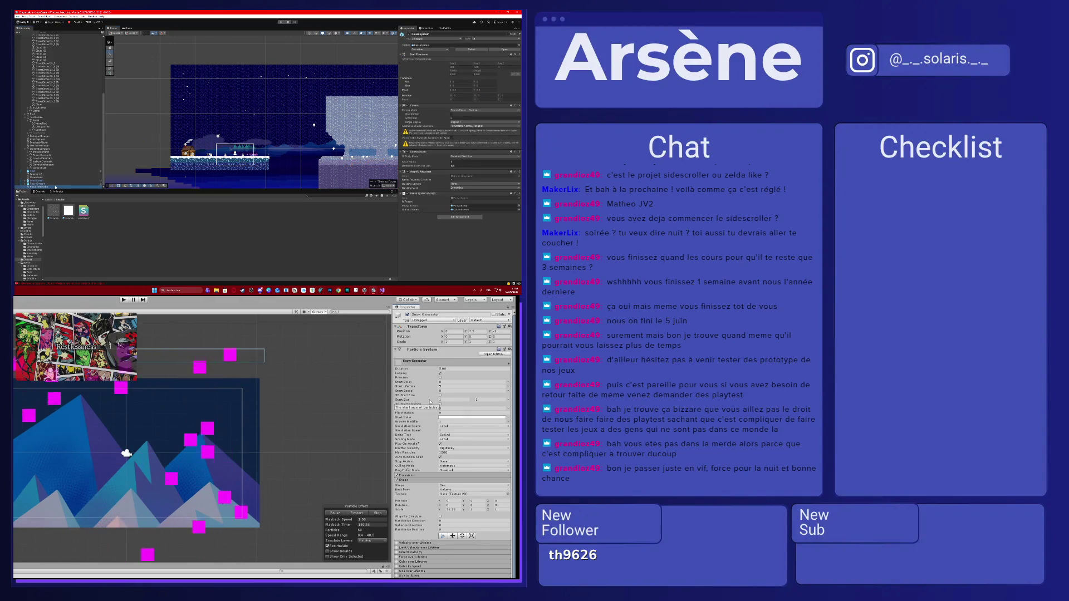
- Set the snow's Start Size to random between 0.1 and 0.25
click(427, 400)
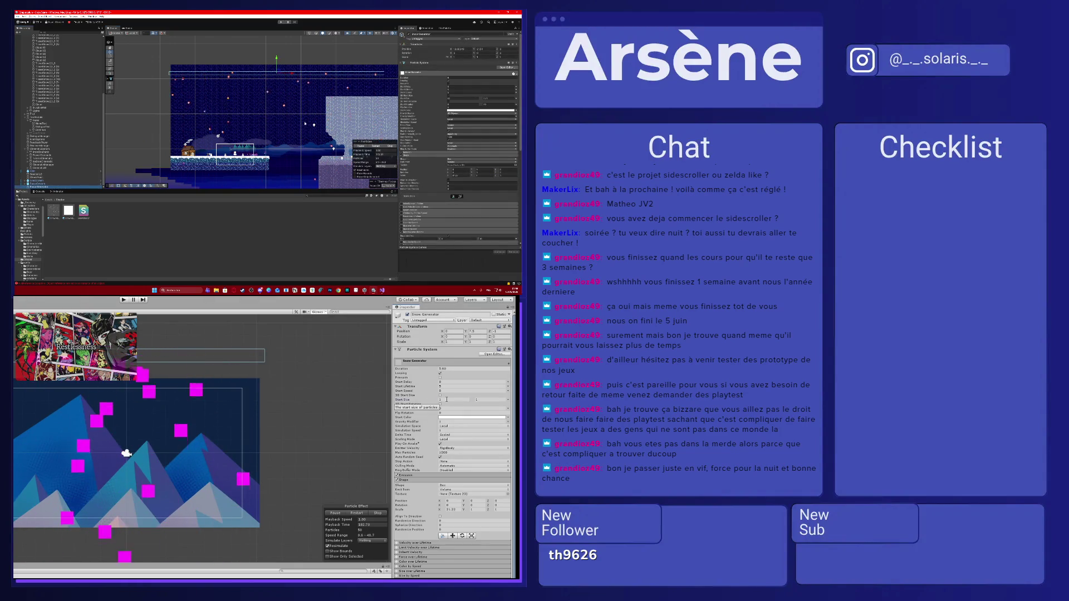
text(0.1)
key(Tab)
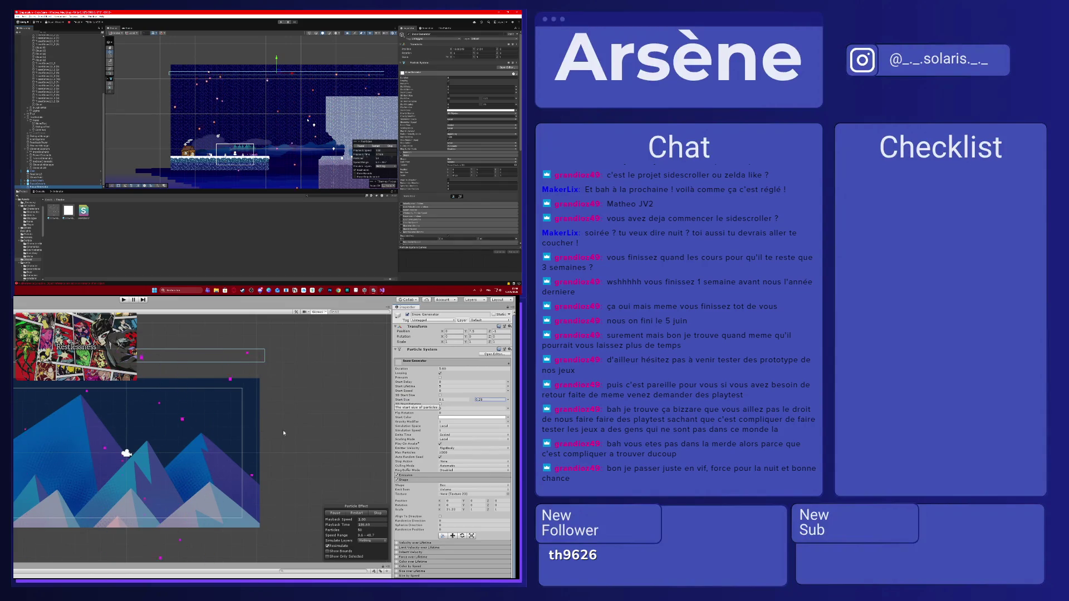
key(Return)
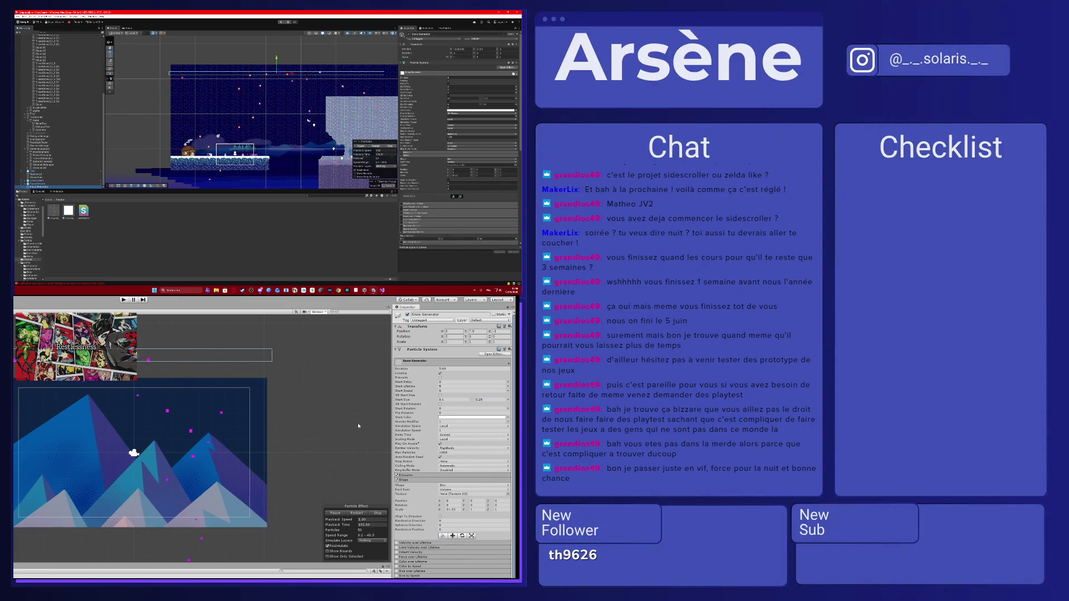
- Make Start Rotation random between two constants up to 90 and expand Rotation over Lifetime
click(508, 409)
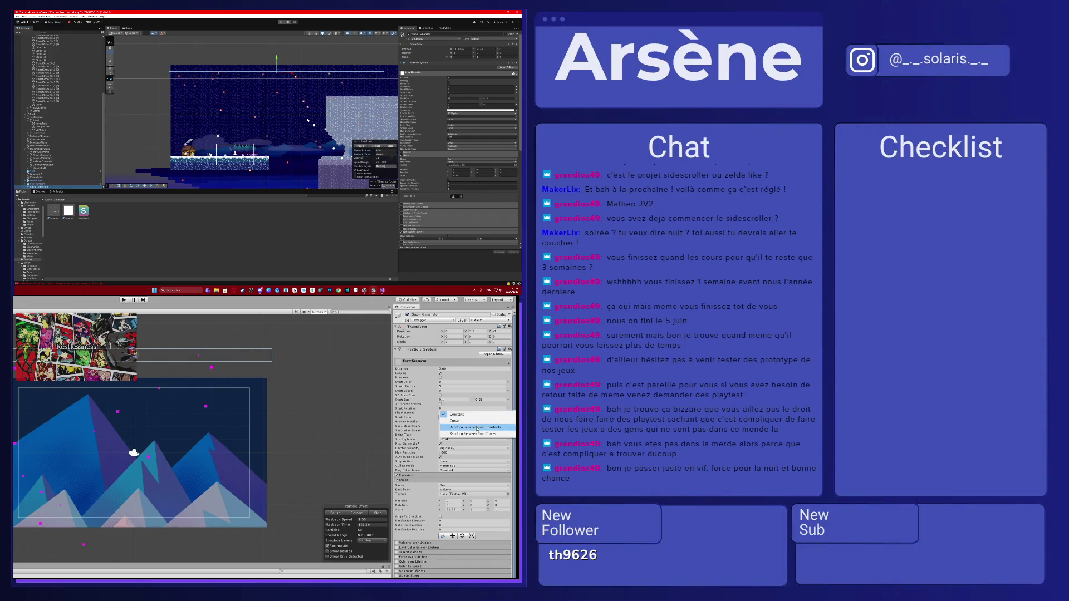
click(477, 428)
click(479, 410)
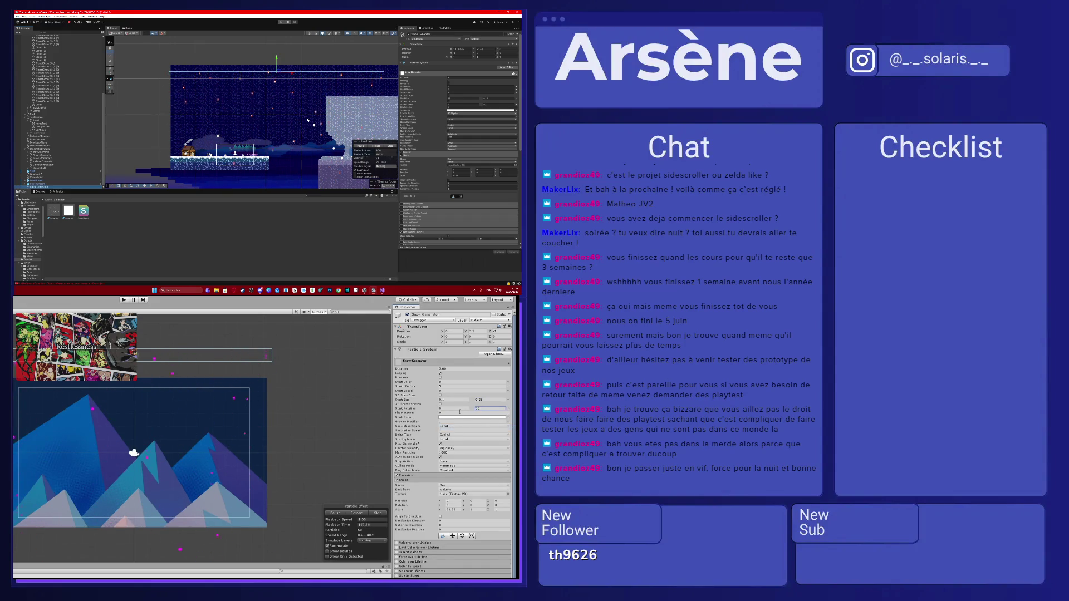
scroll(172, 438, up, 3)
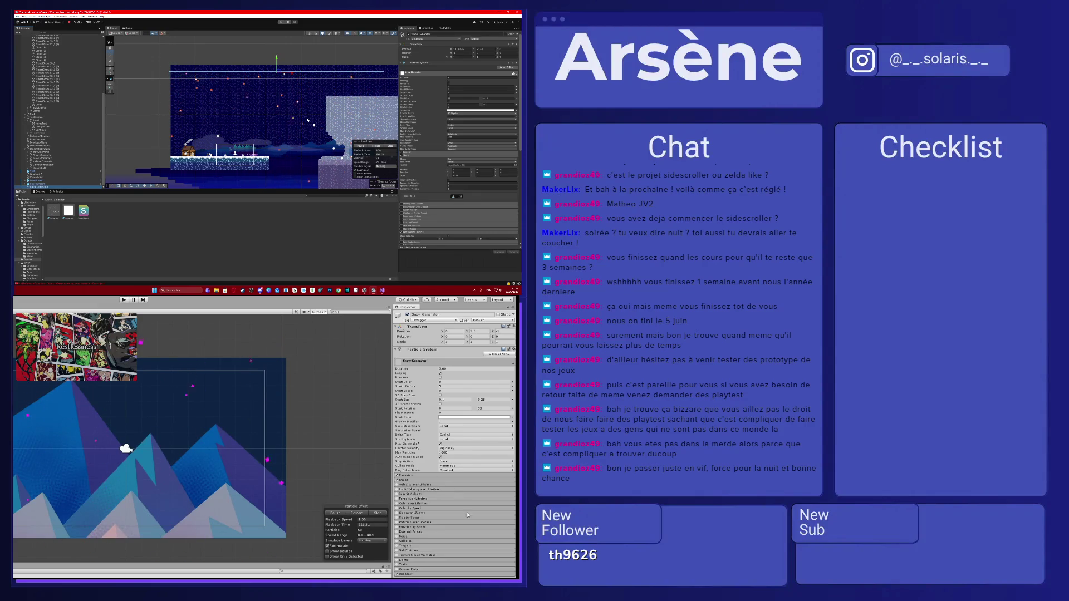
click(494, 408)
click(415, 523)
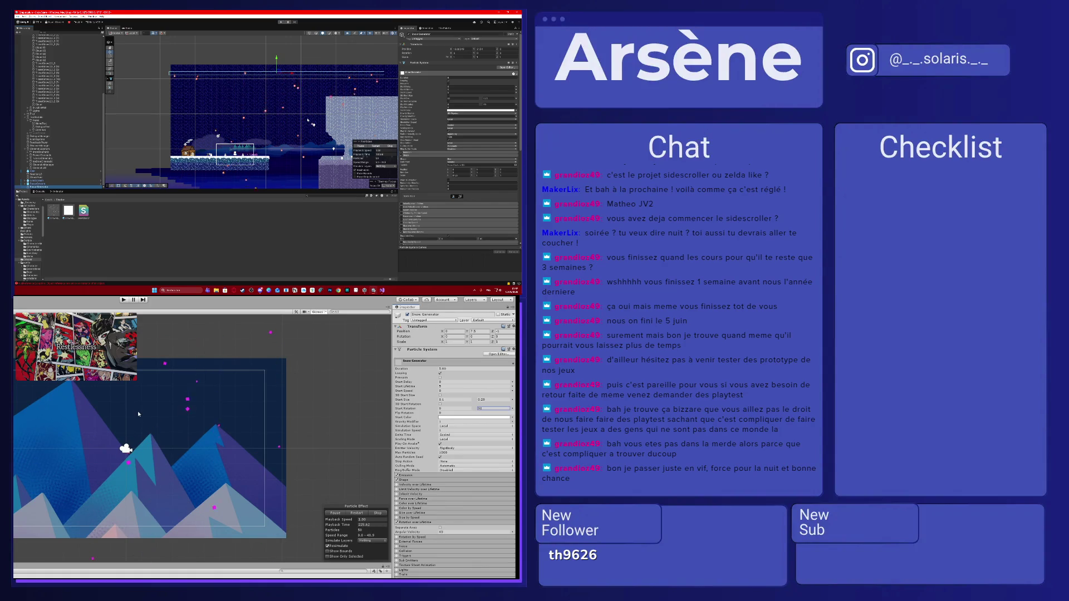
scroll(137, 409, up, 2)
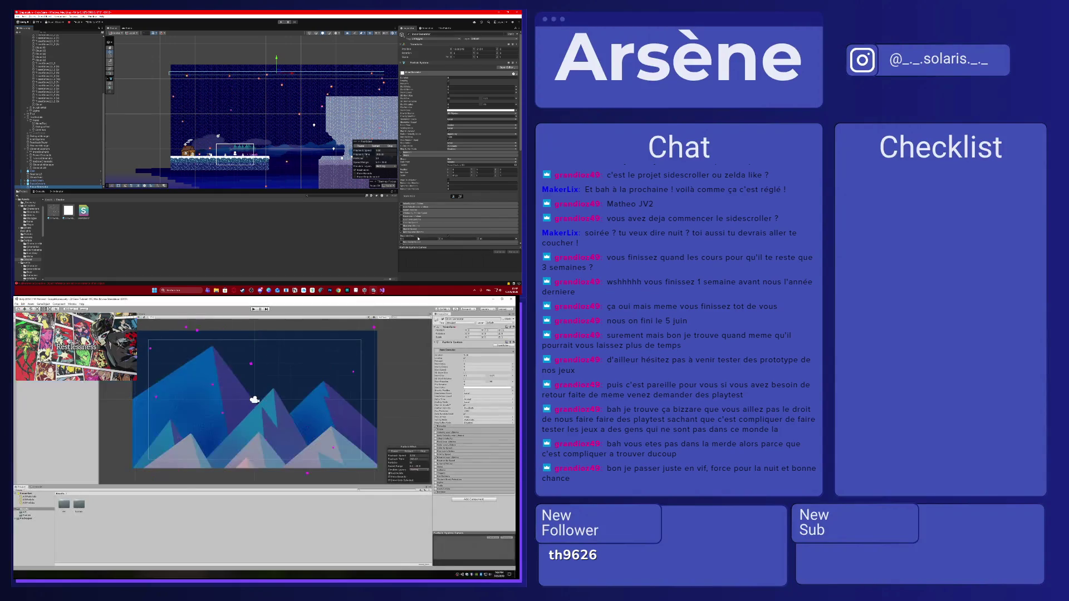
- Set Velocity over Lifetime's Linear velocity to Random Between Two Constants
scroll(423, 230, down, 1)
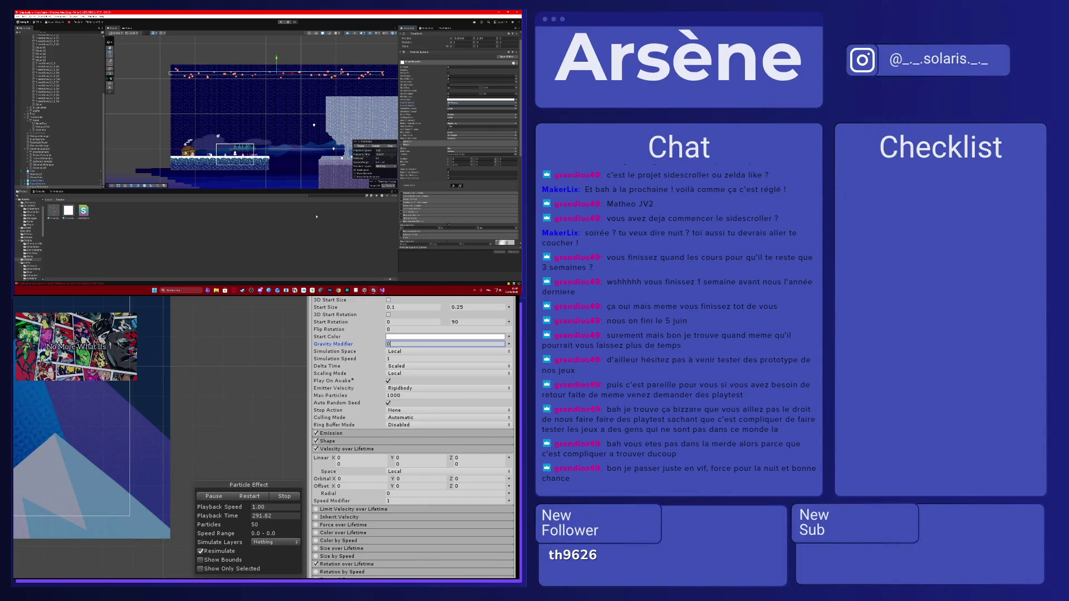
click(401, 194)
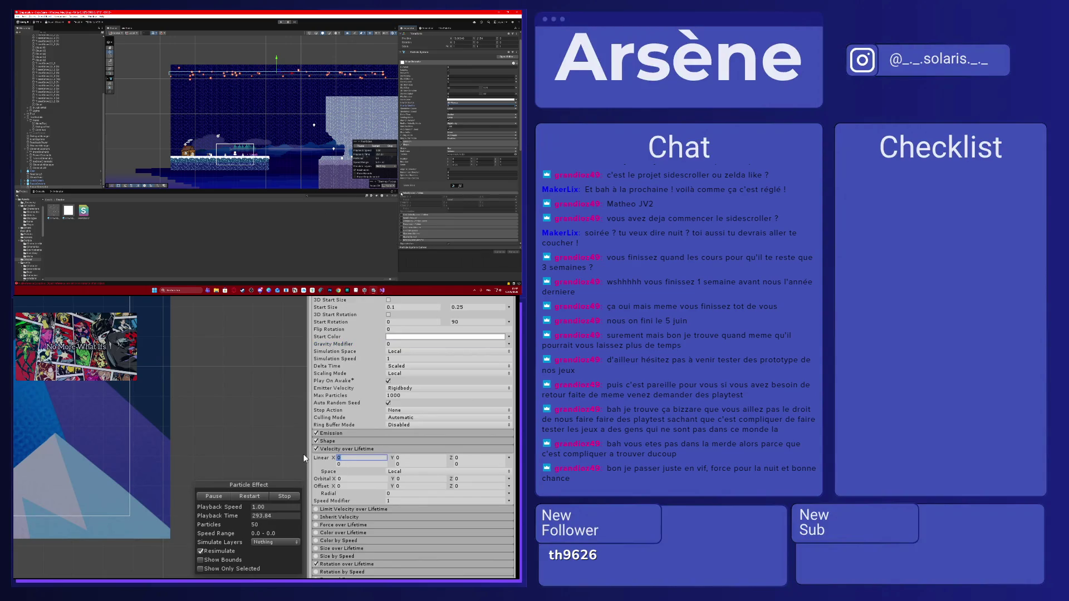
click(517, 197)
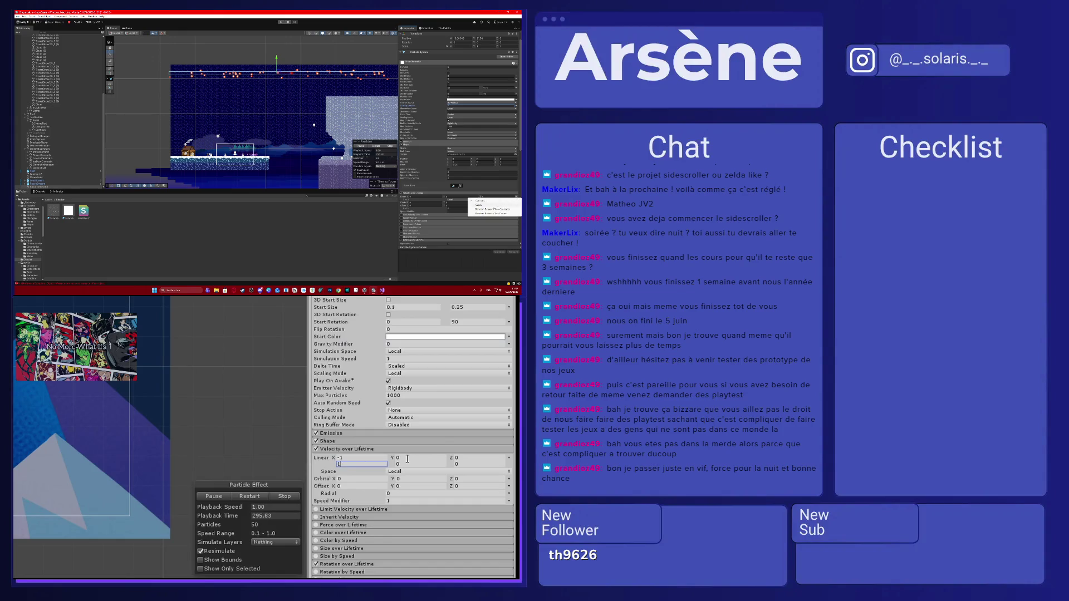
click(490, 210)
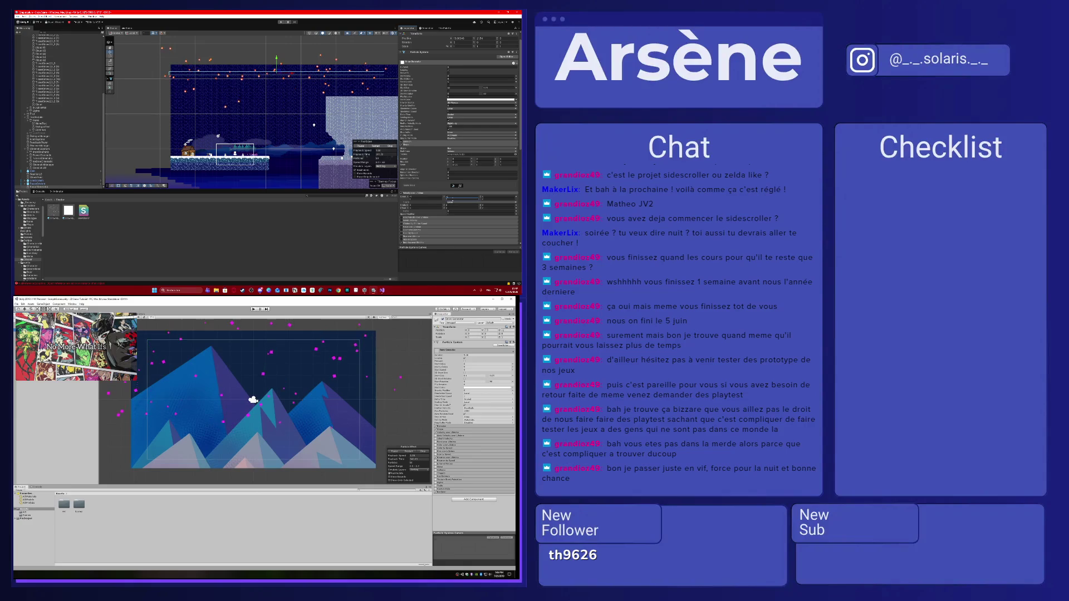
click(226, 372)
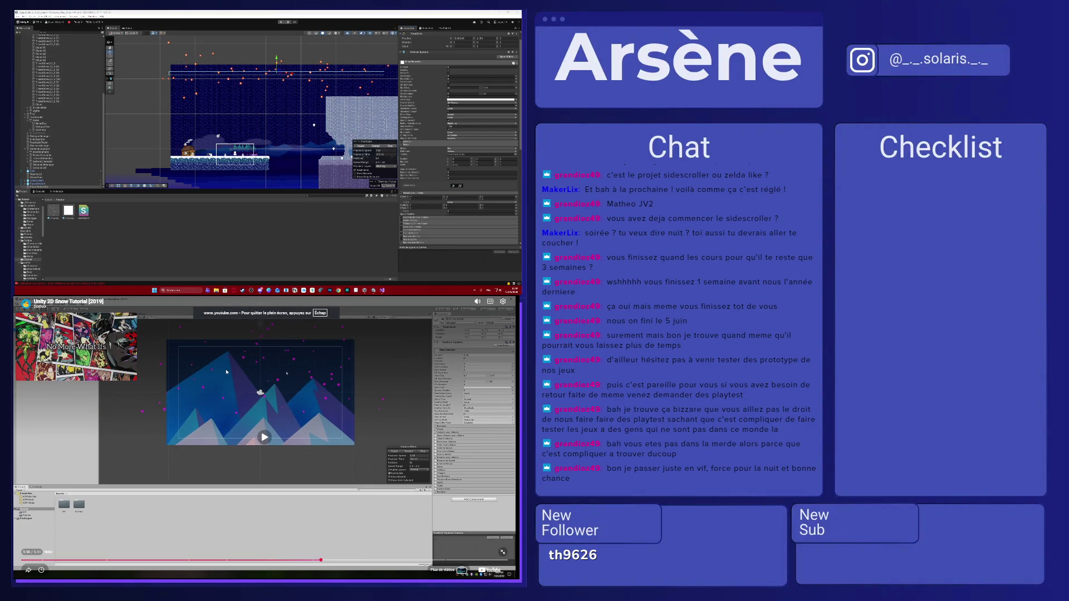
click(226, 372)
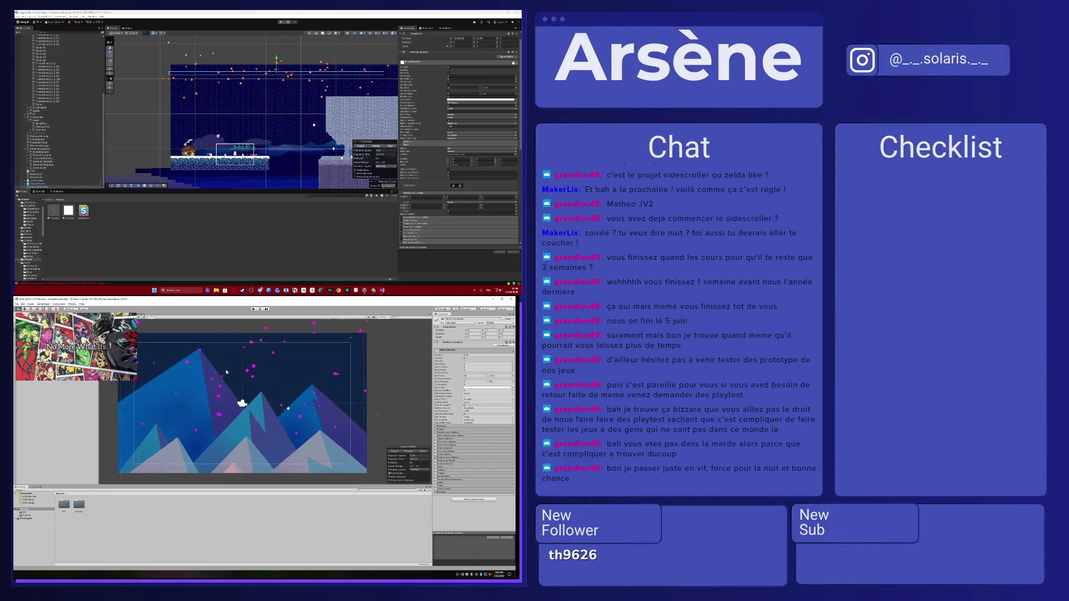
key(space)
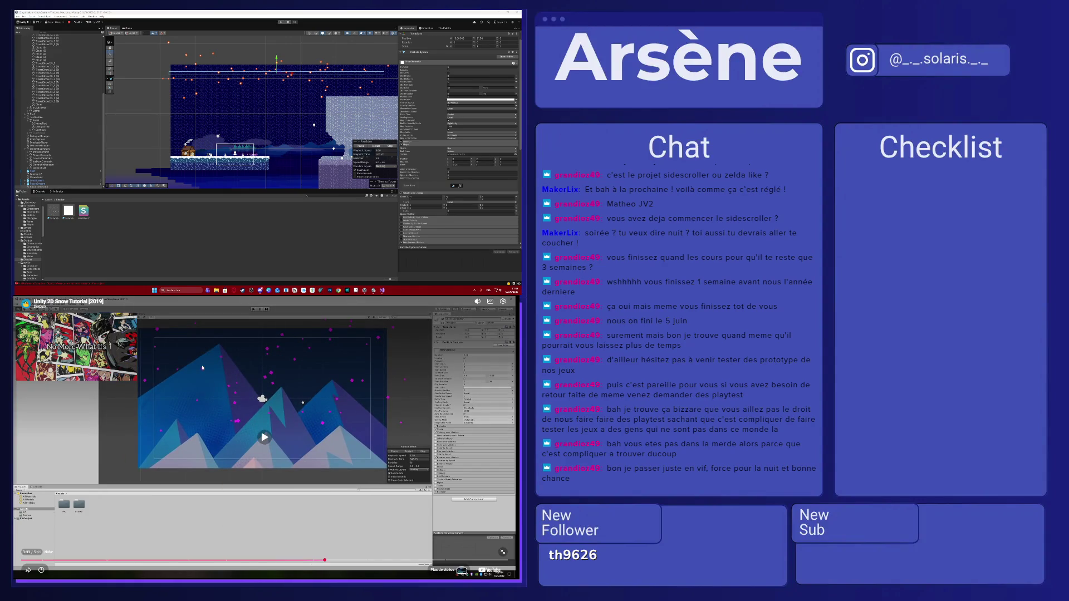
key(space)
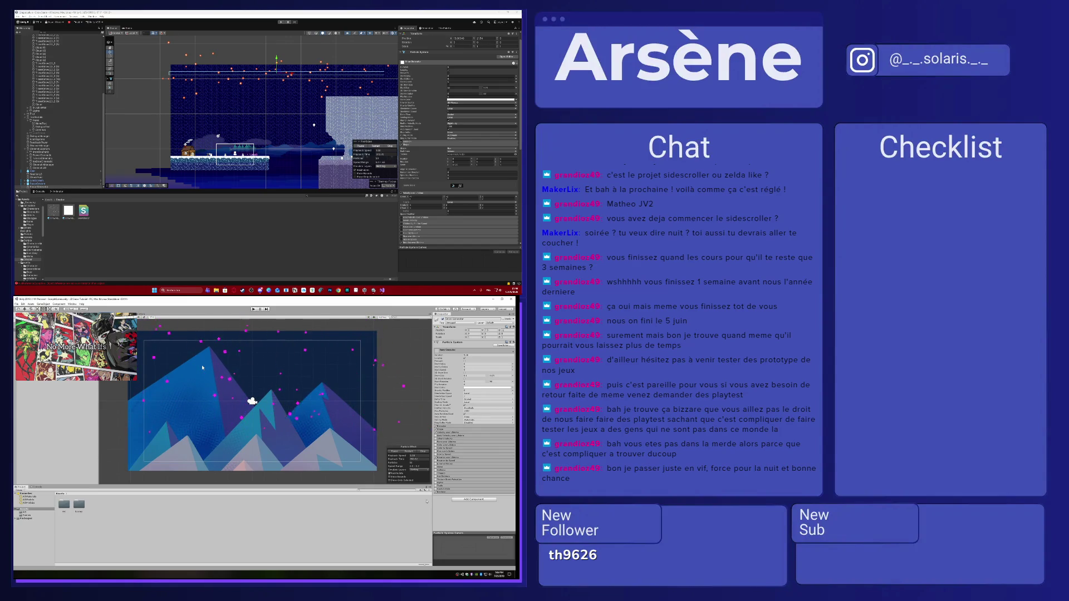
key(space)
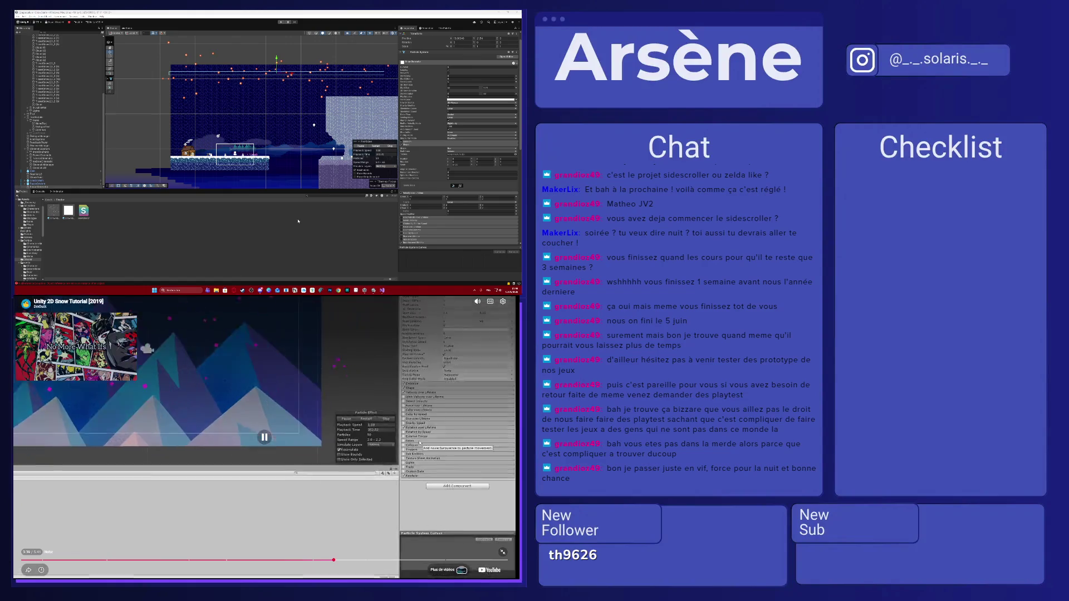
- Reselect the snow particle system and review its velocity settings without changes
click(288, 176)
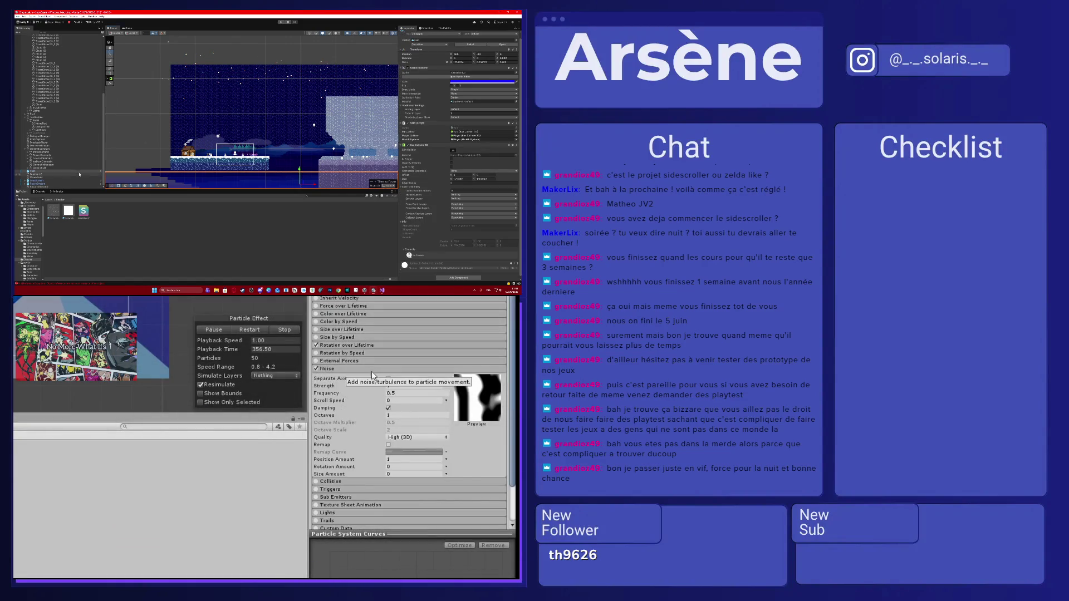
click(73, 187)
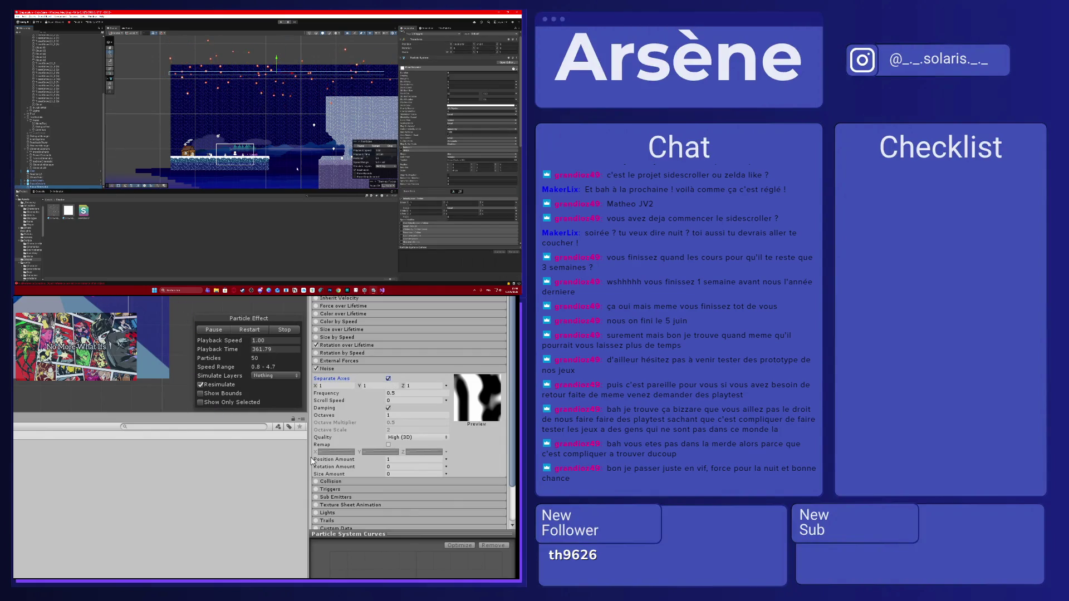
click(408, 150)
click(414, 152)
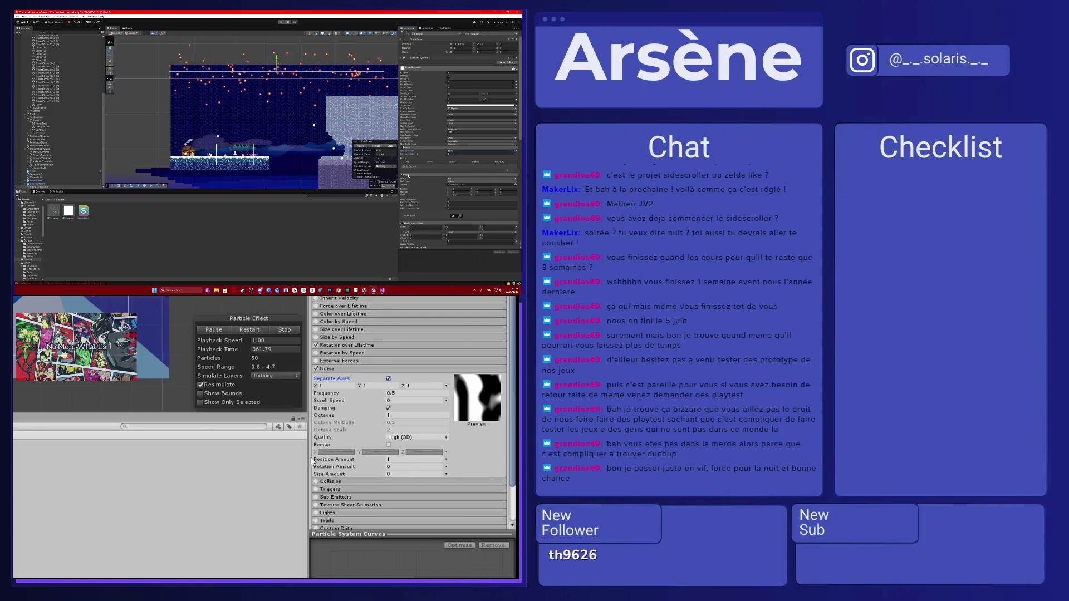
scroll(411, 186, down, 2)
scroll(412, 188, down, 2)
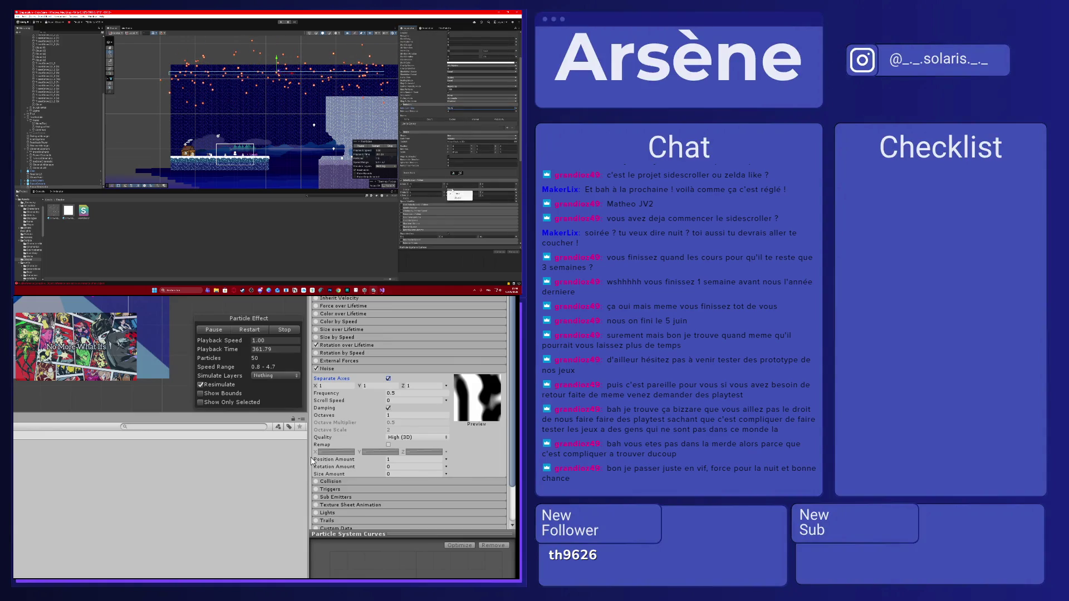
click(450, 191)
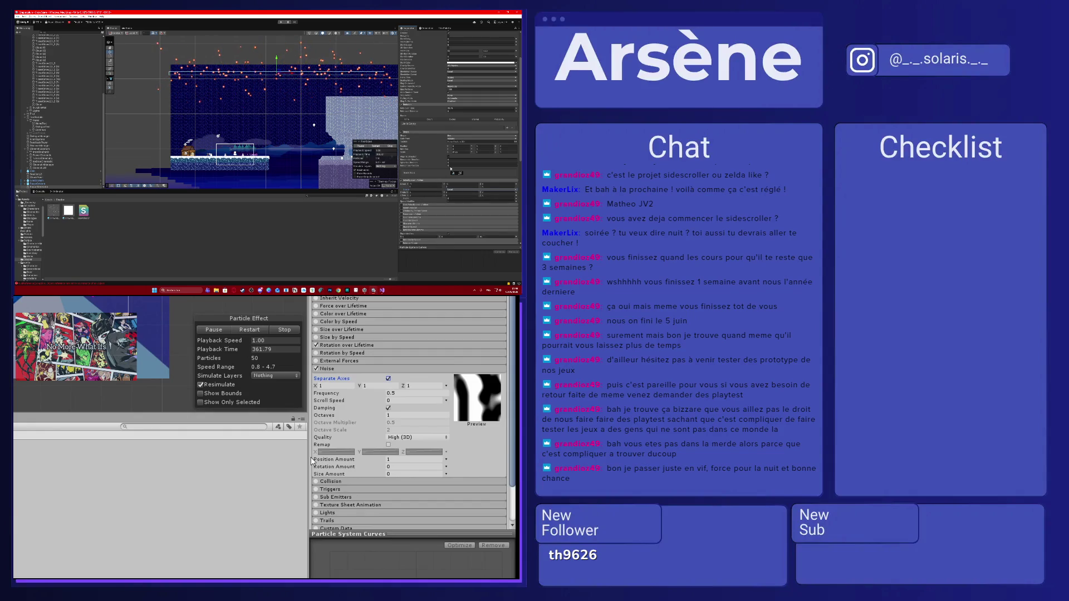
- Raise a snow setting's value, check the Game view, and scroll down to the Renderer
scroll(450, 168, down, 1)
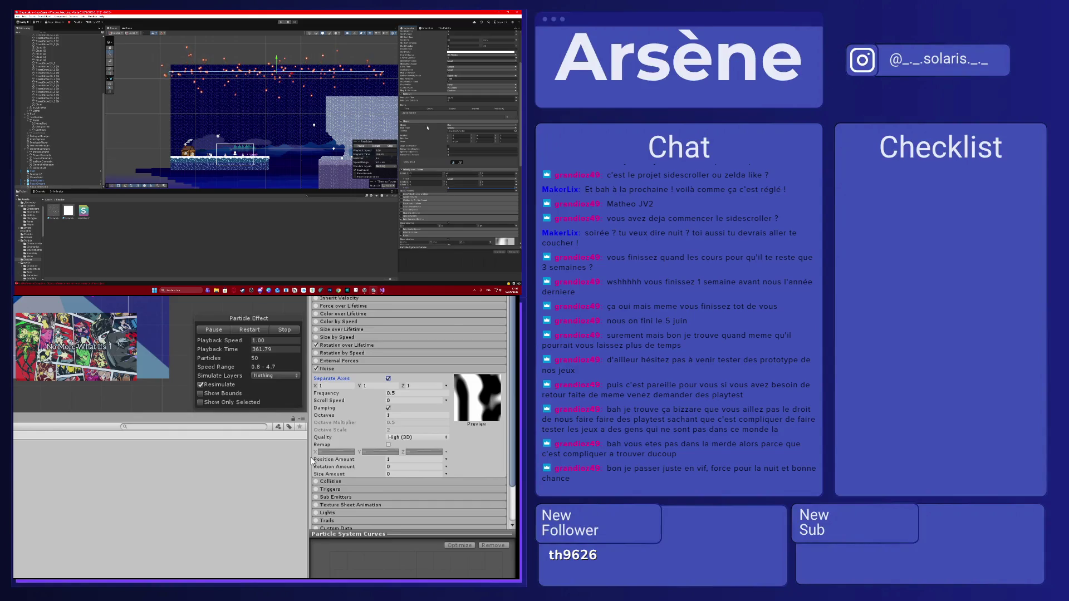
scroll(427, 127, up, 3)
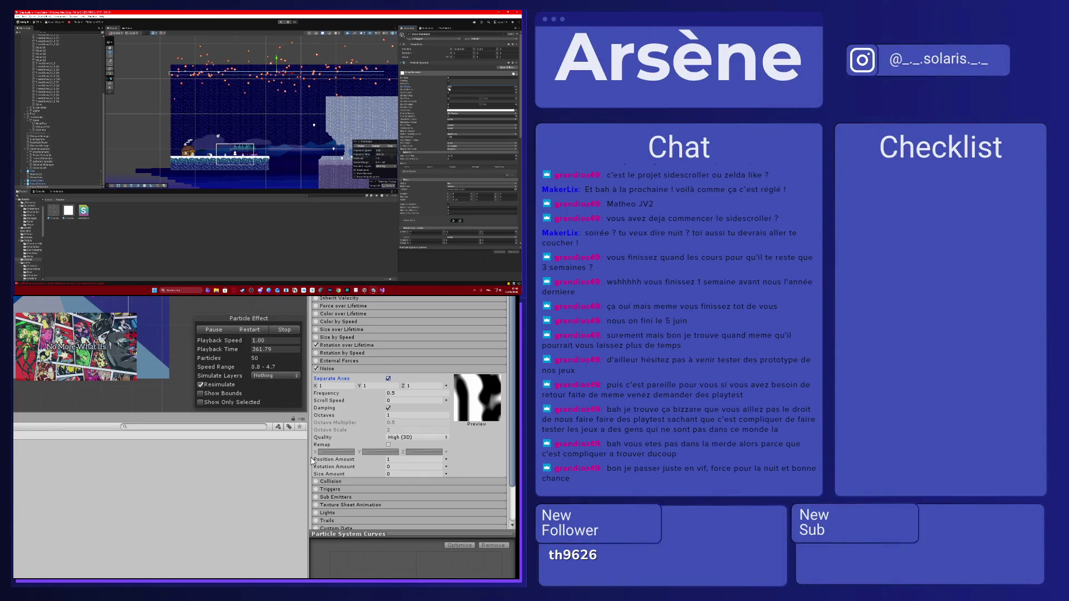
drag(411, 90, 434, 89)
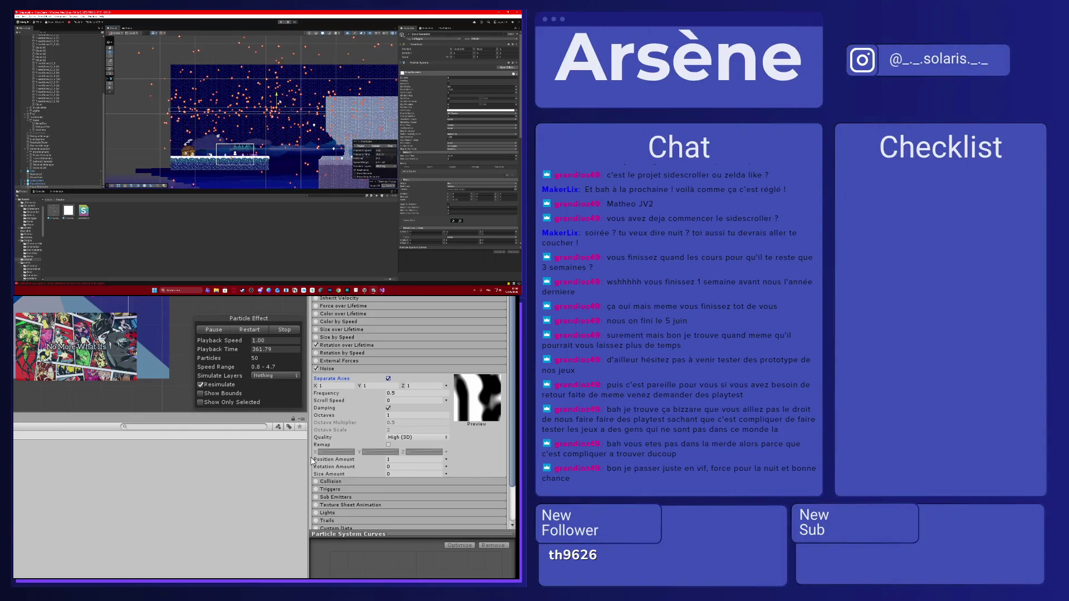
click(130, 27)
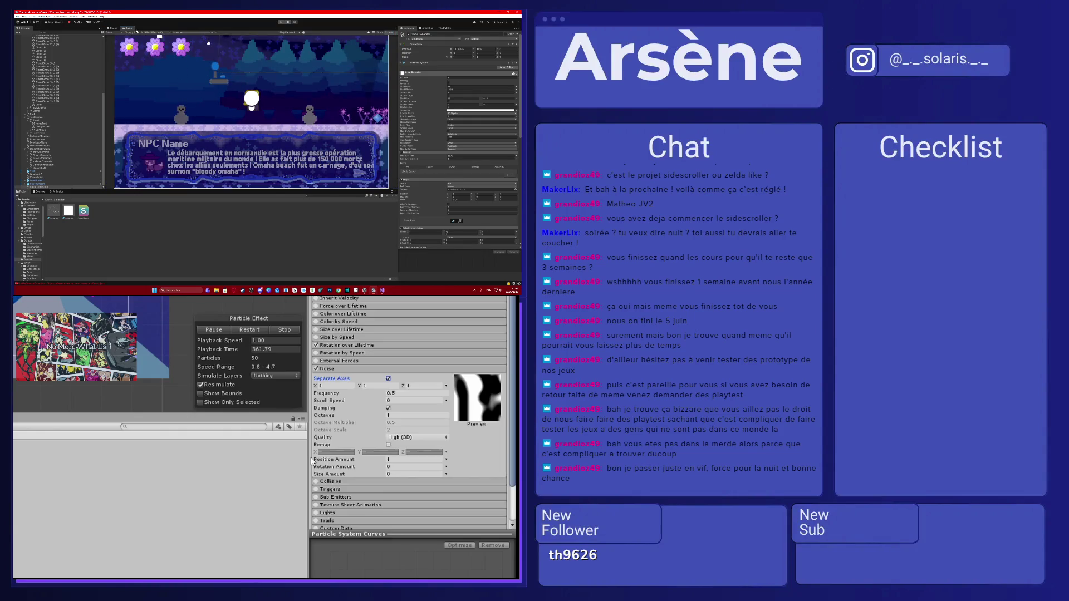
click(120, 28)
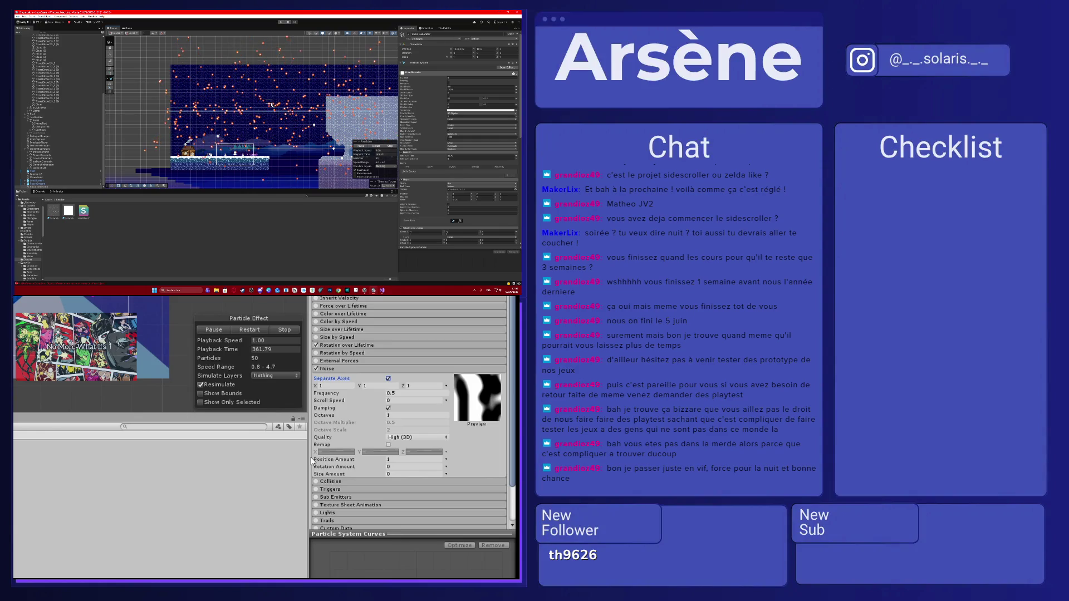
scroll(446, 96, down, 5)
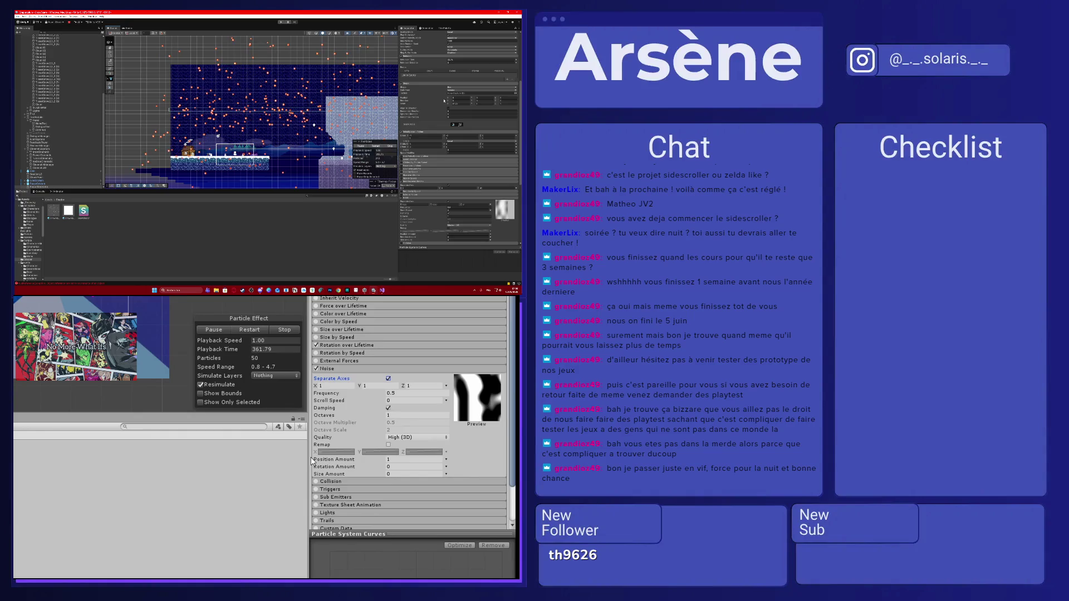
scroll(444, 100, down, 5)
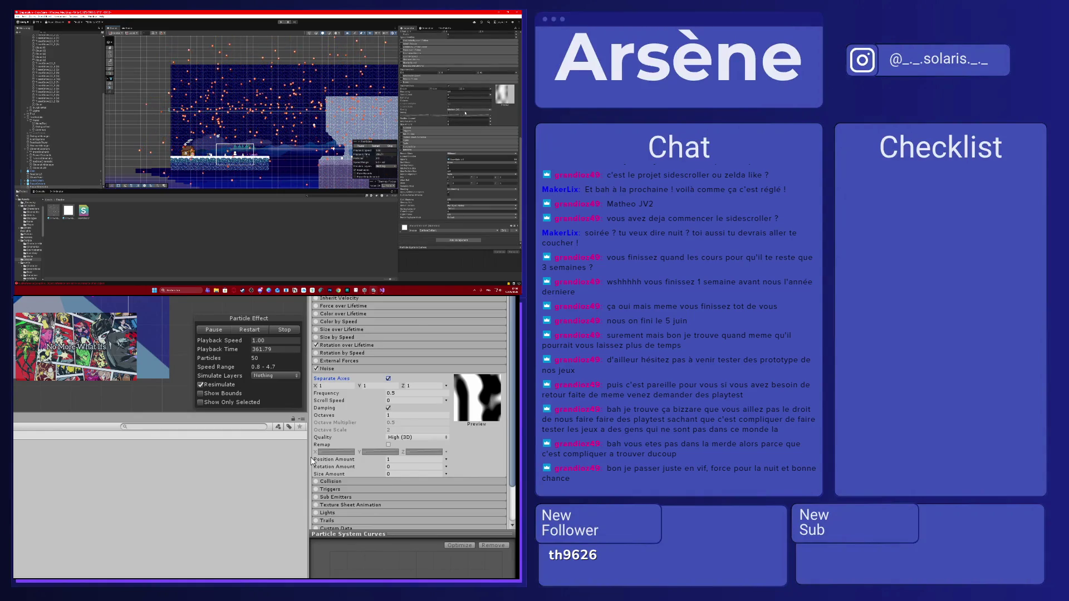
key(super+shift+s)
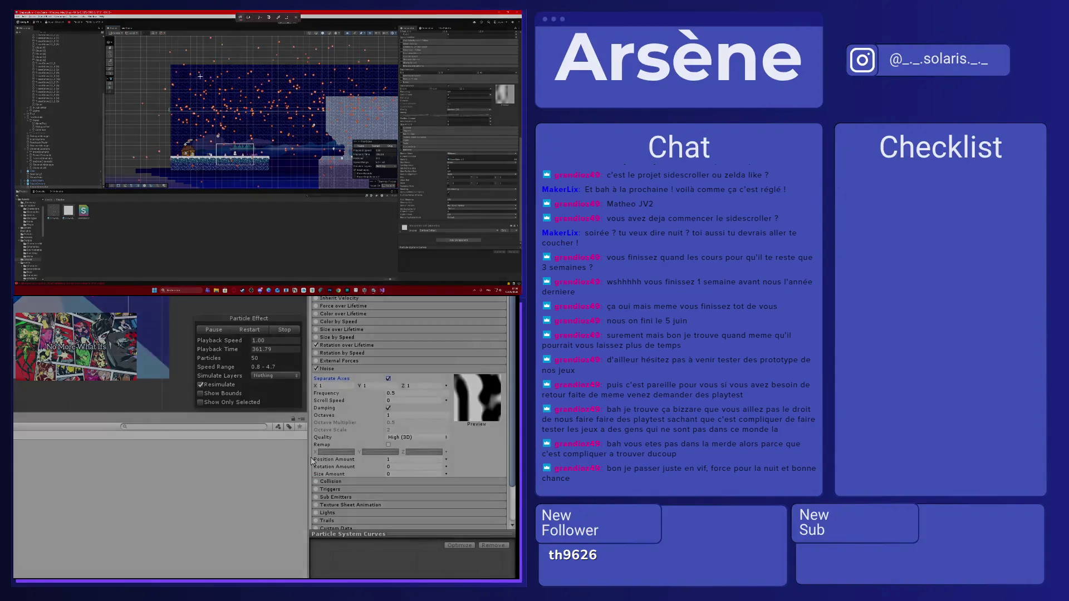
mouse_move(150, 67)
mouse_down()
mouse_move(476, 184)
mouse_move(504, 253)
mouse_up()
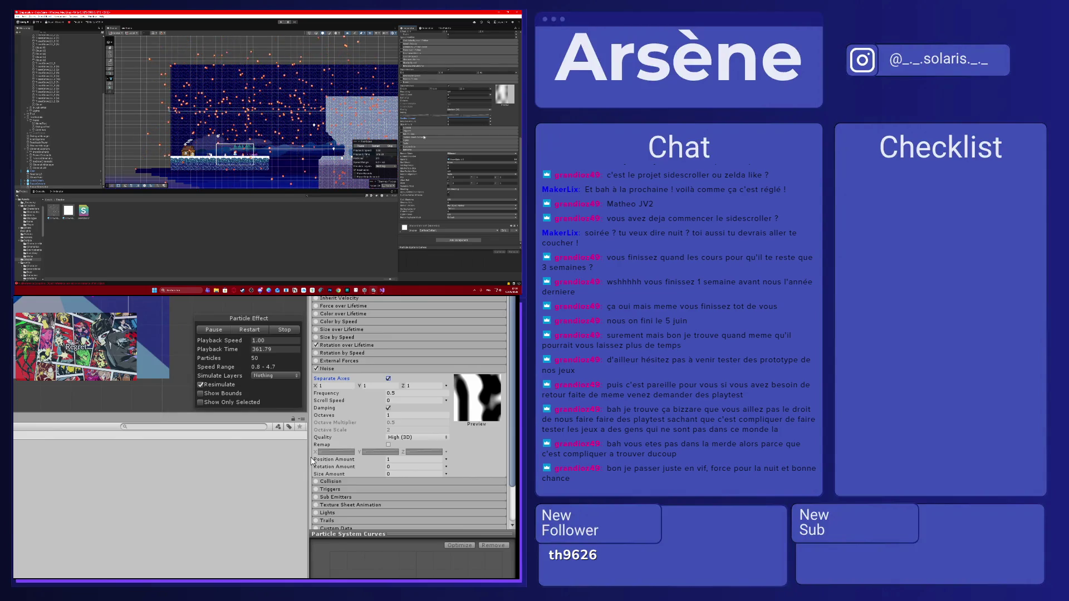
scroll(414, 118, up, 3)
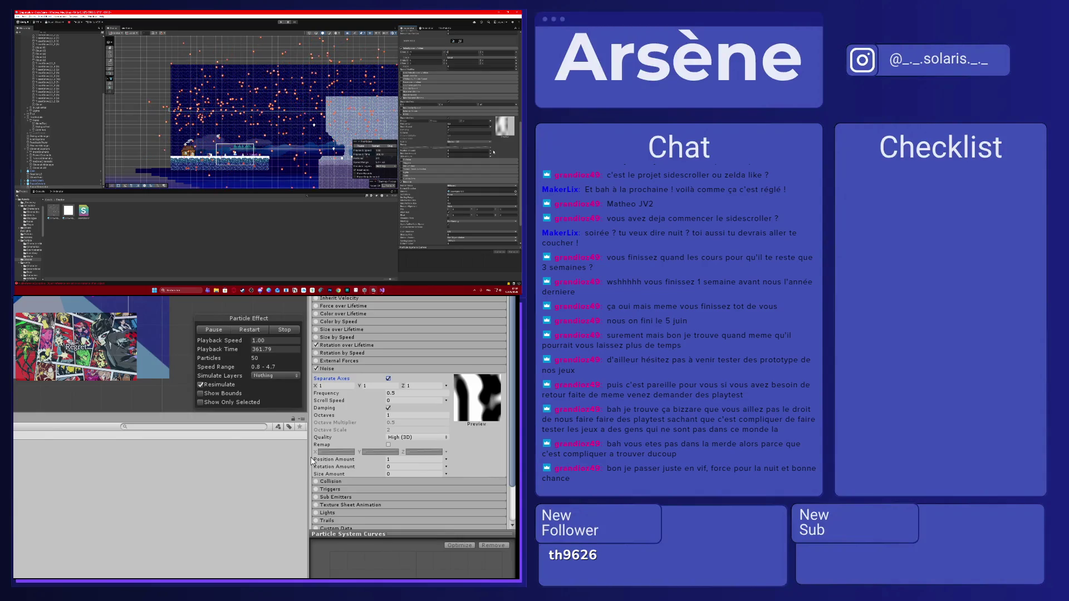
scroll(494, 151, up, 5)
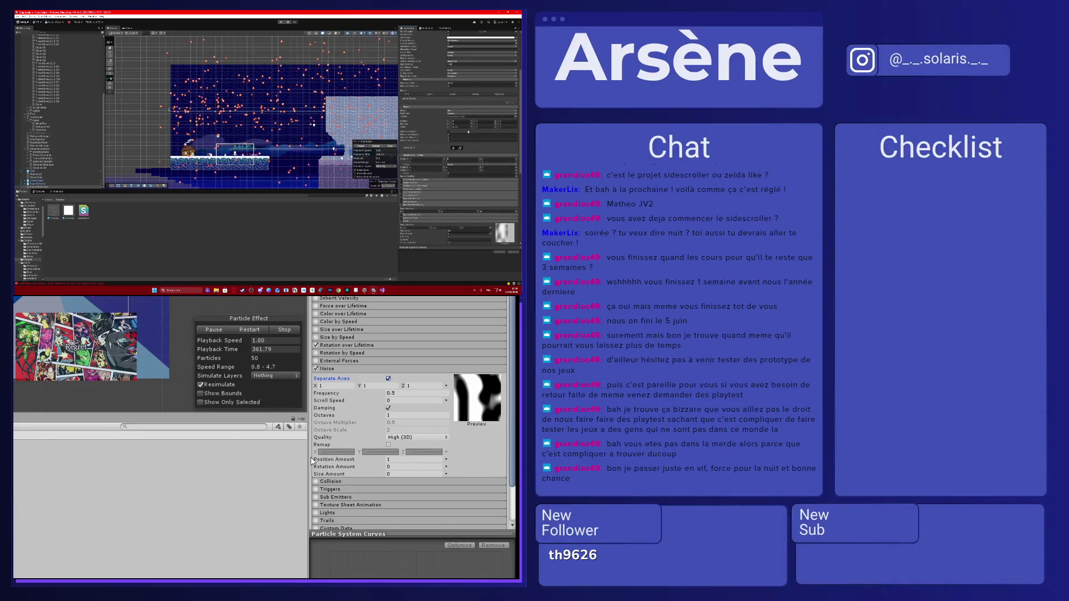
scroll(468, 132, up, 5)
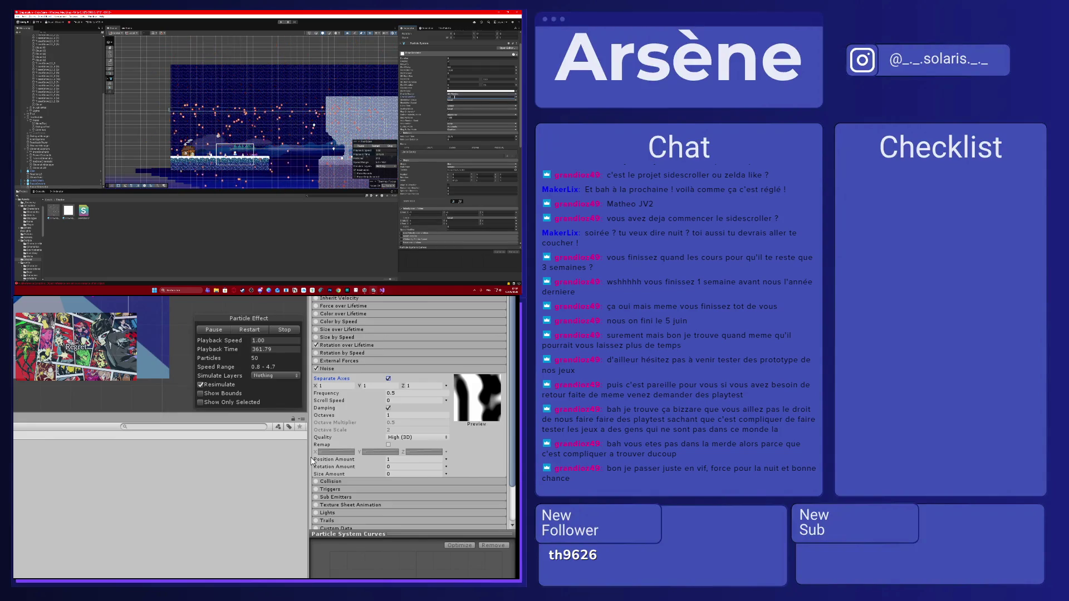
click(129, 28)
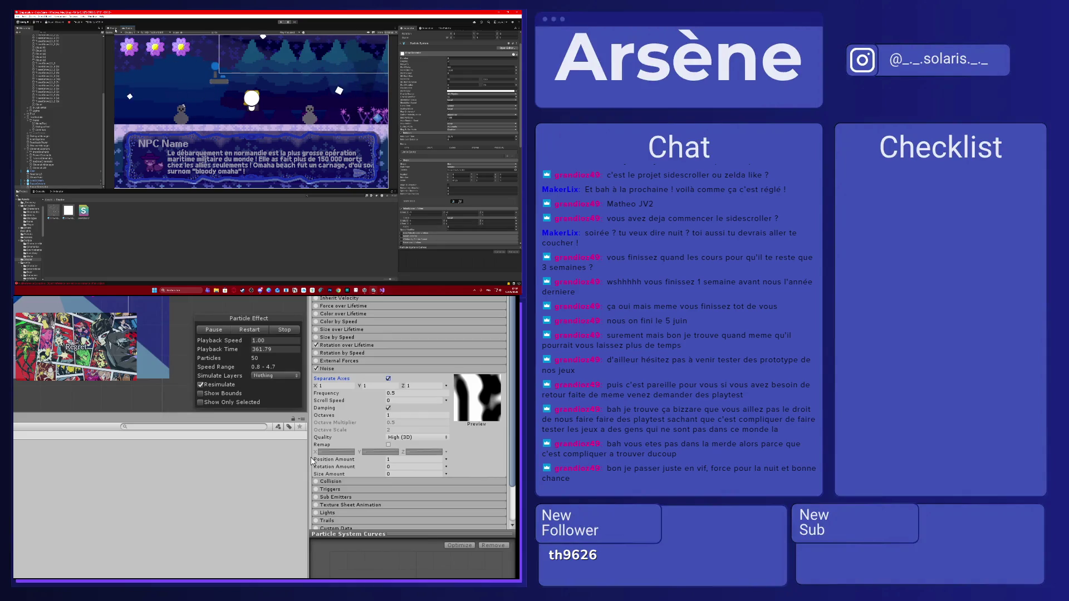
click(115, 30)
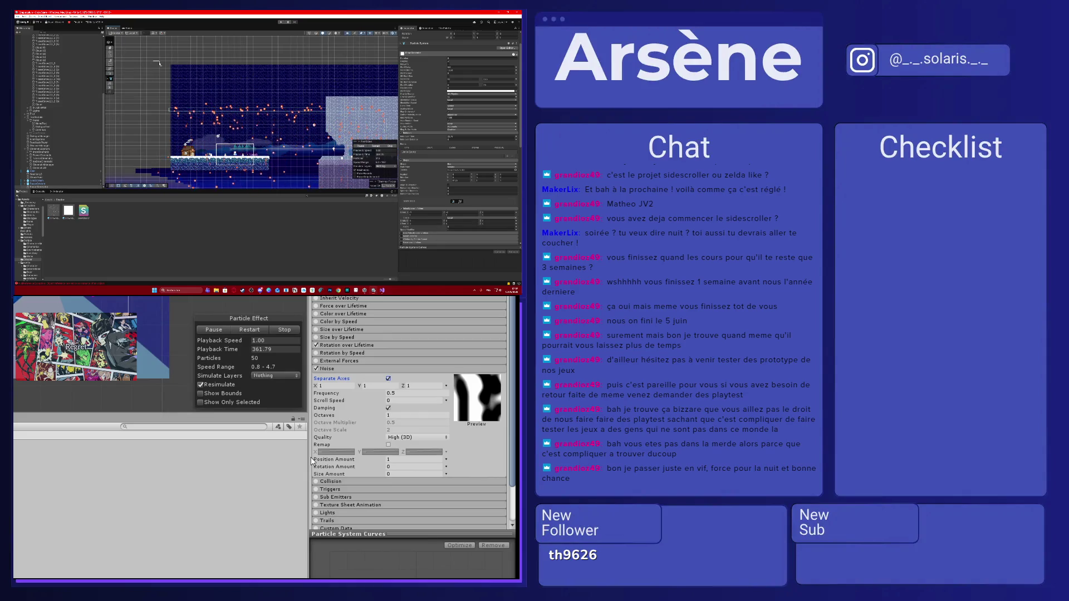
drag(166, 68, 190, 81)
scroll(435, 119, down, 5)
scroll(411, 103, down, 3)
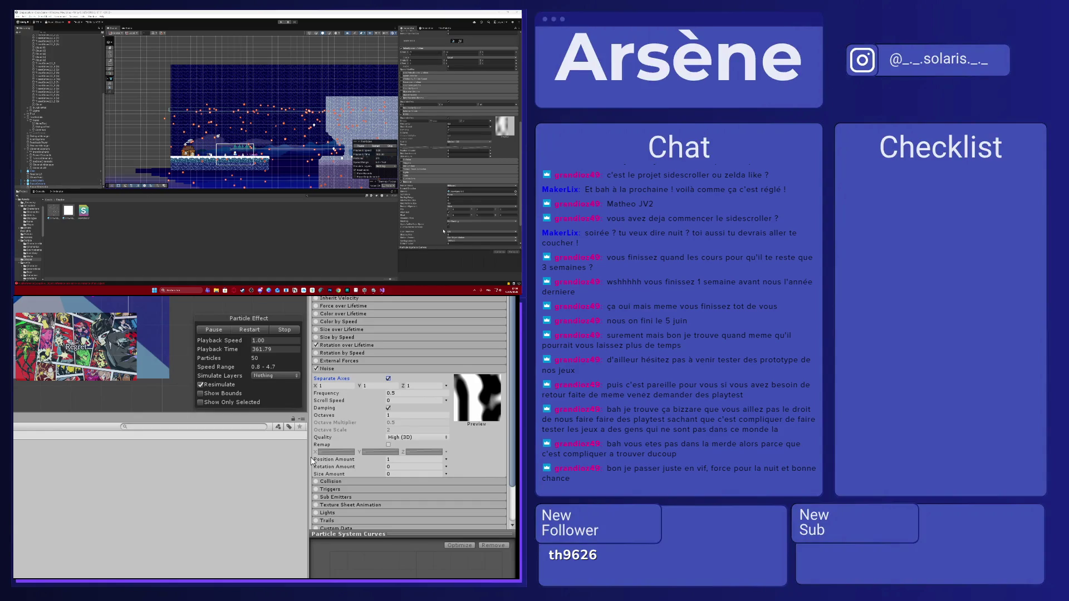
scroll(444, 232, down, 5)
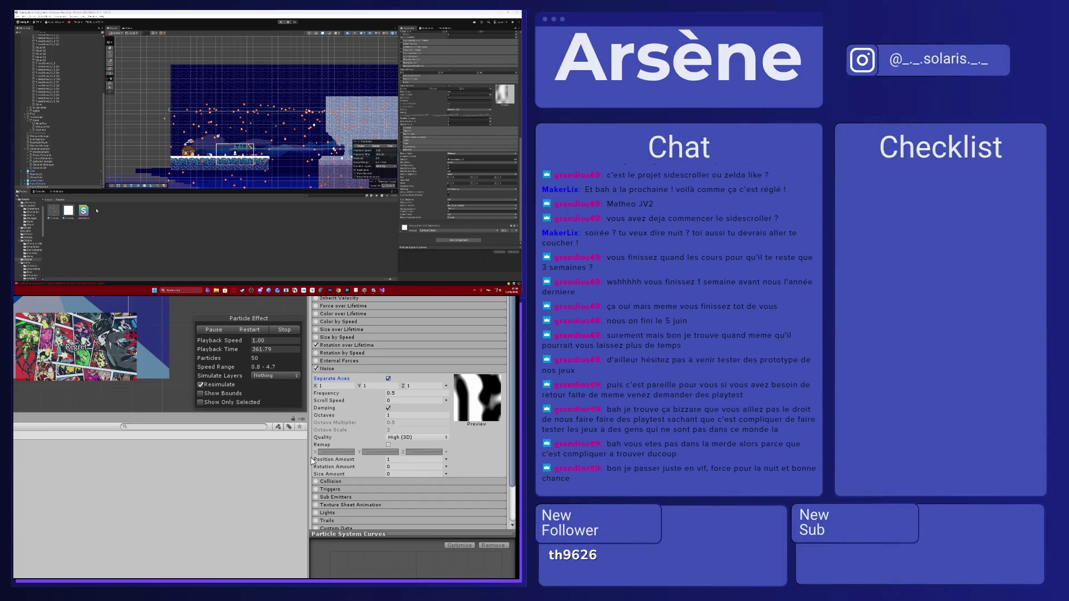
click(68, 211)
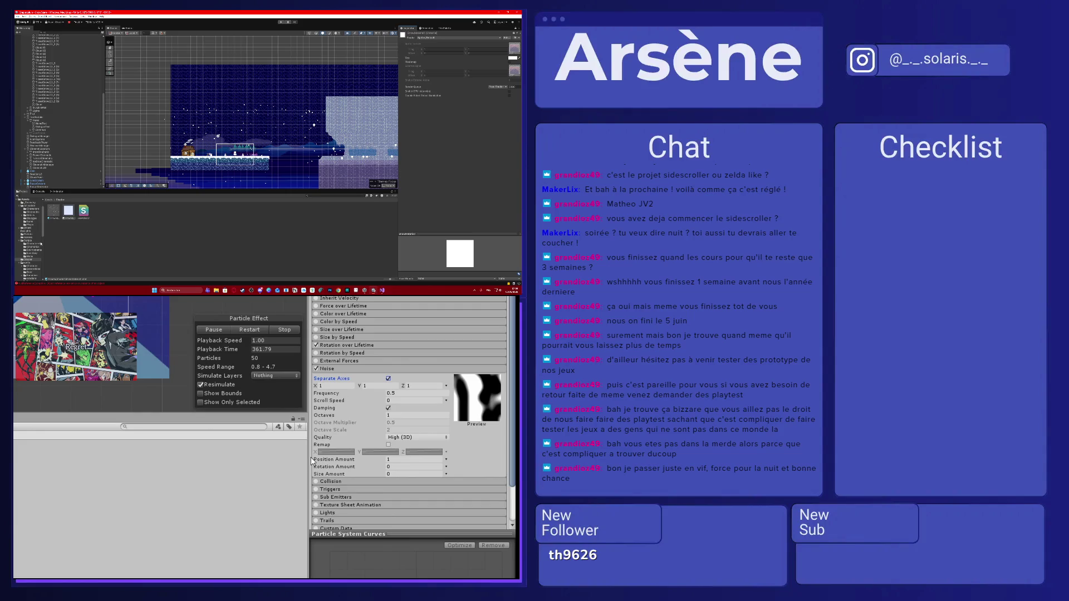
- Browse into project subfolders, including the prefabs folder and the fifth folder
click(27, 262)
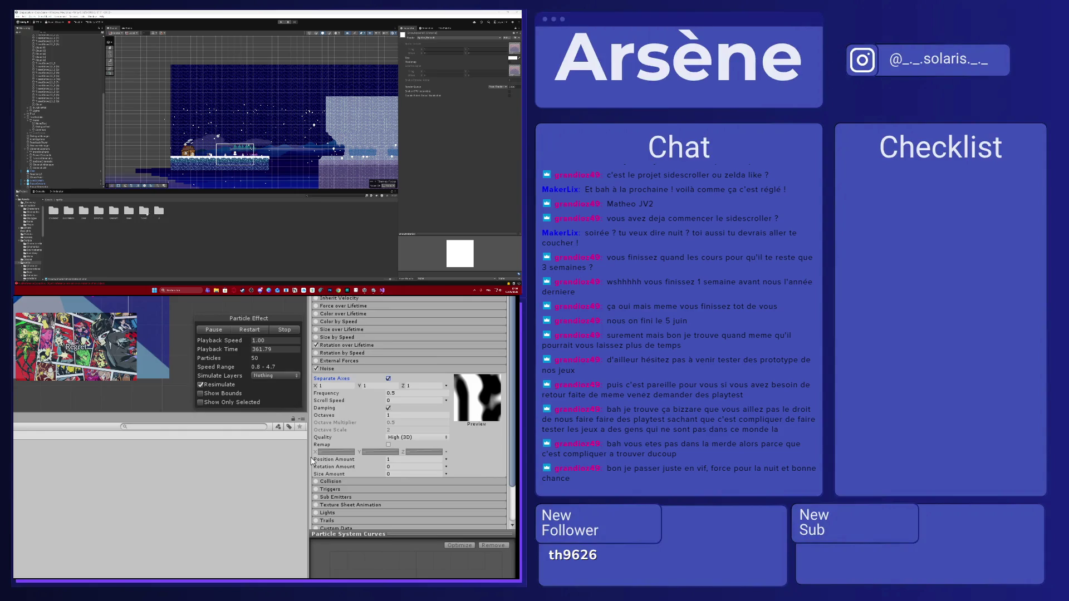
double_click(144, 212)
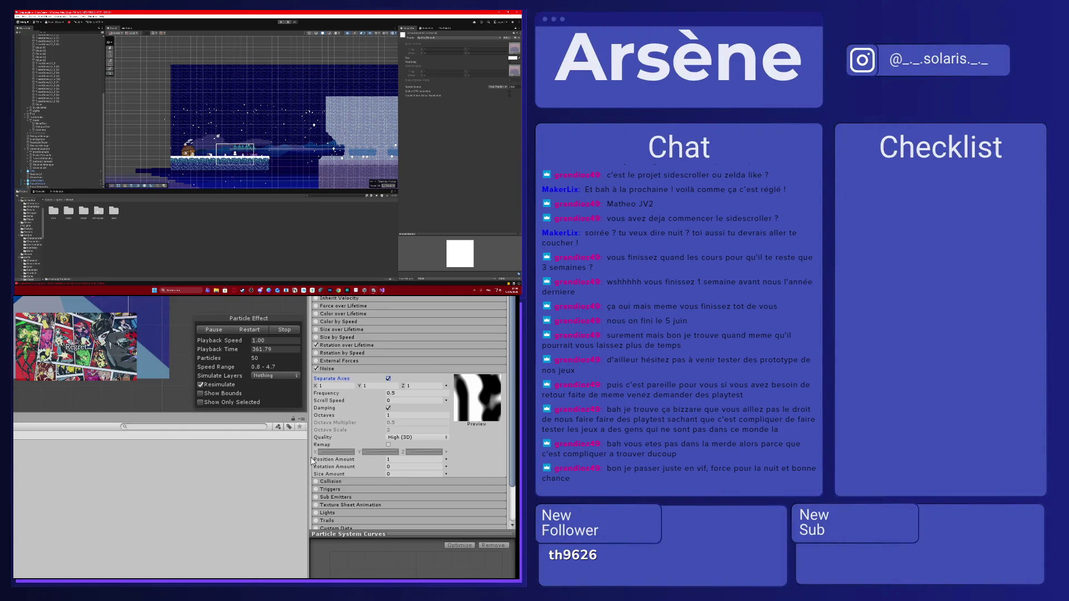
double_click(99, 212)
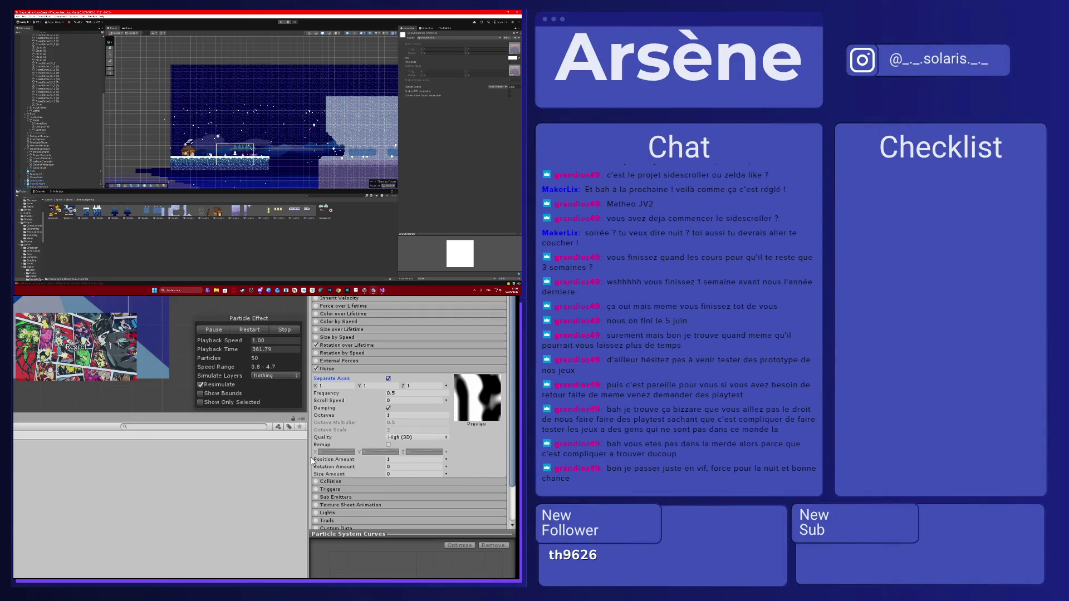
click(68, 200)
click(113, 211)
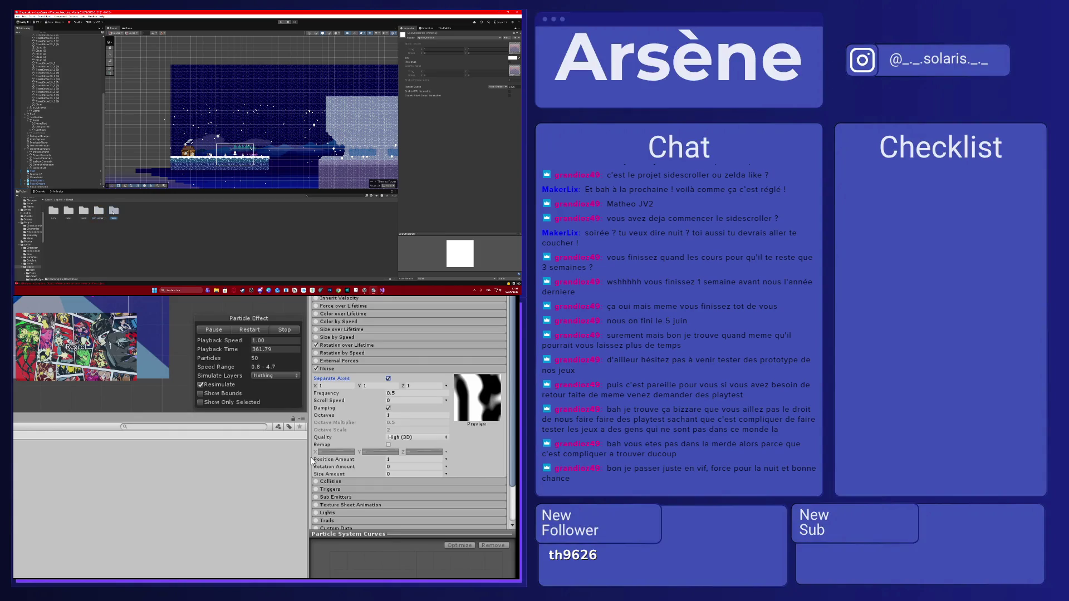
double_click(113, 212)
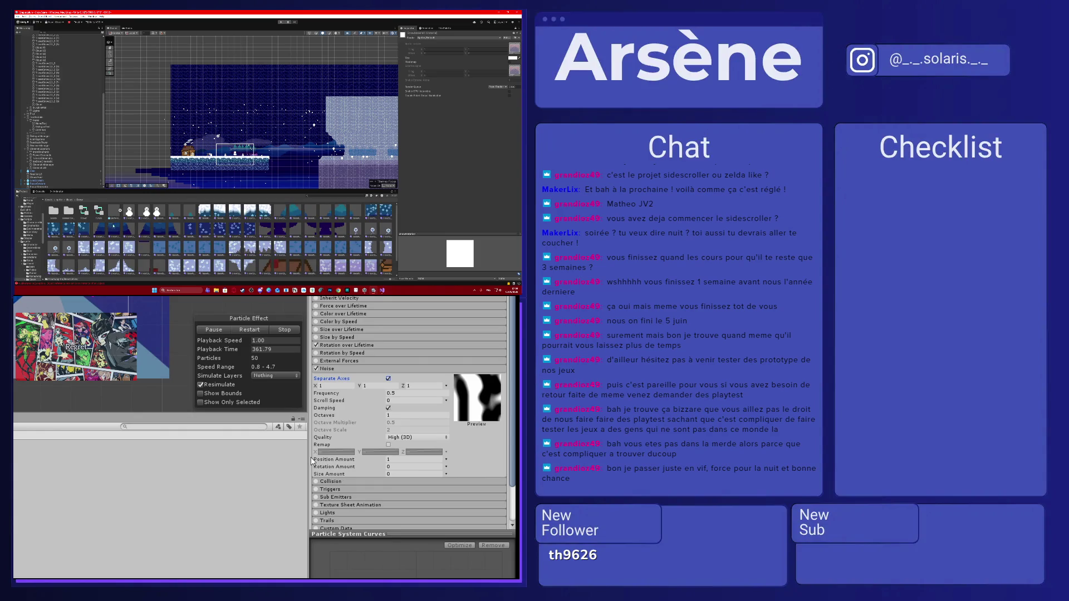
scroll(143, 237, down, 1)
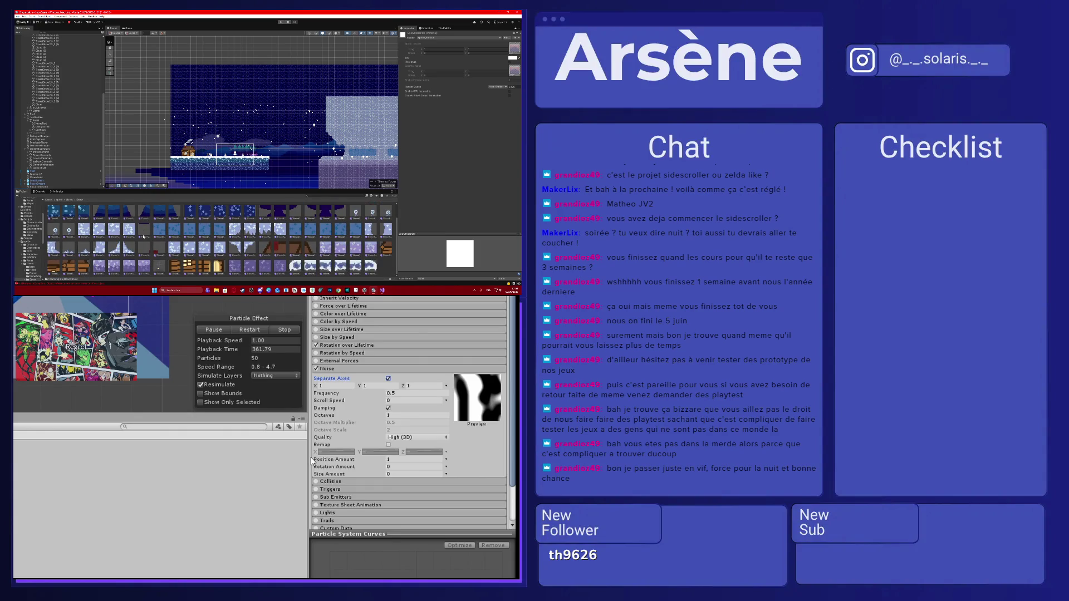
scroll(143, 236, up, 1)
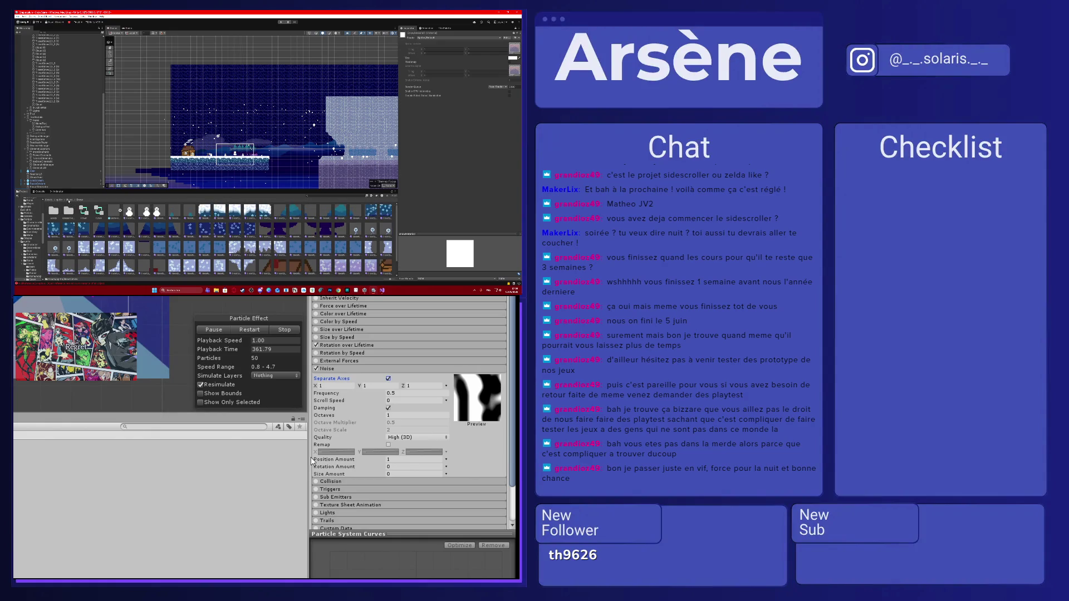
- Navigate back up and open the sprites folder and other folders to find assets
click(69, 200)
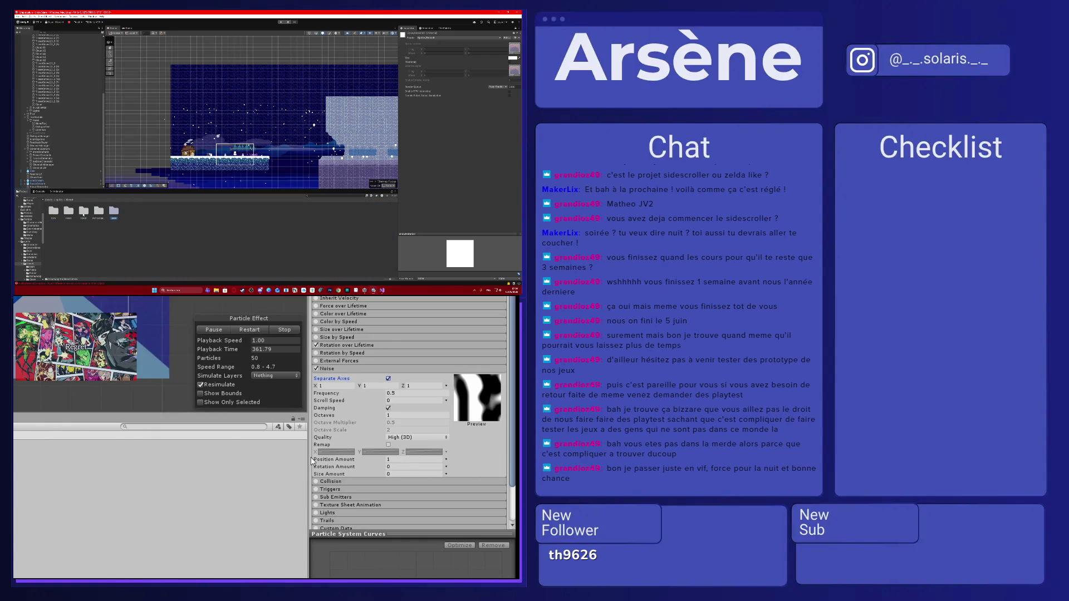
click(58, 201)
double_click(159, 211)
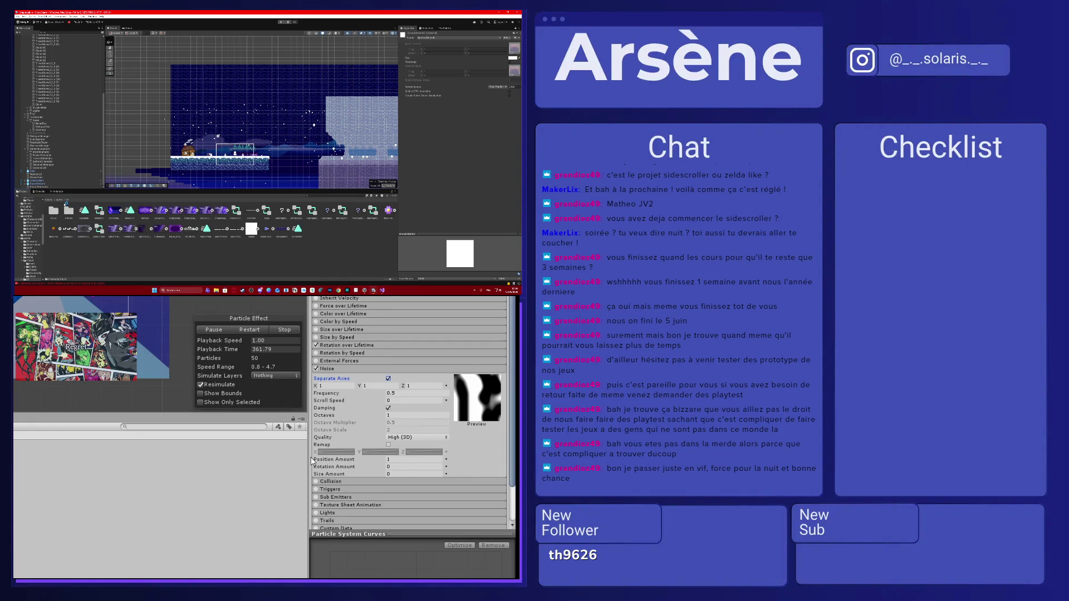
click(61, 201)
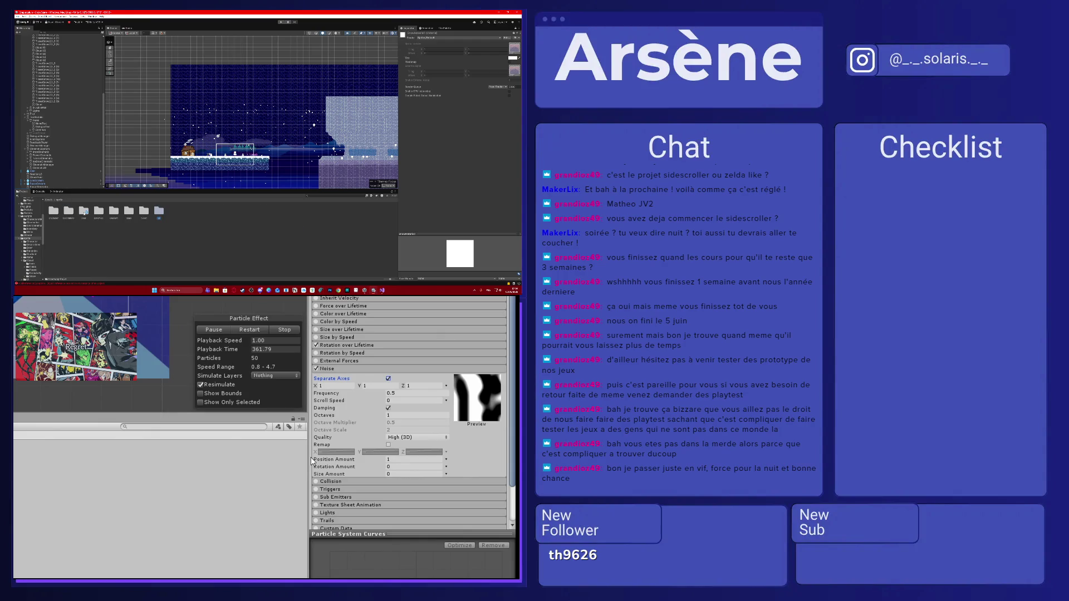
double_click(68, 210)
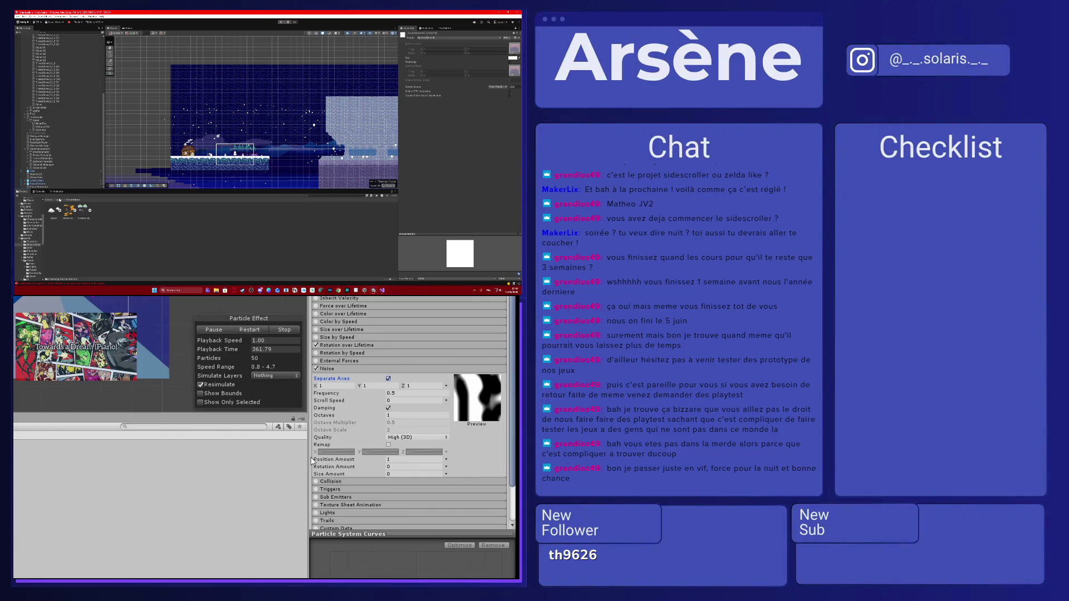
click(60, 200)
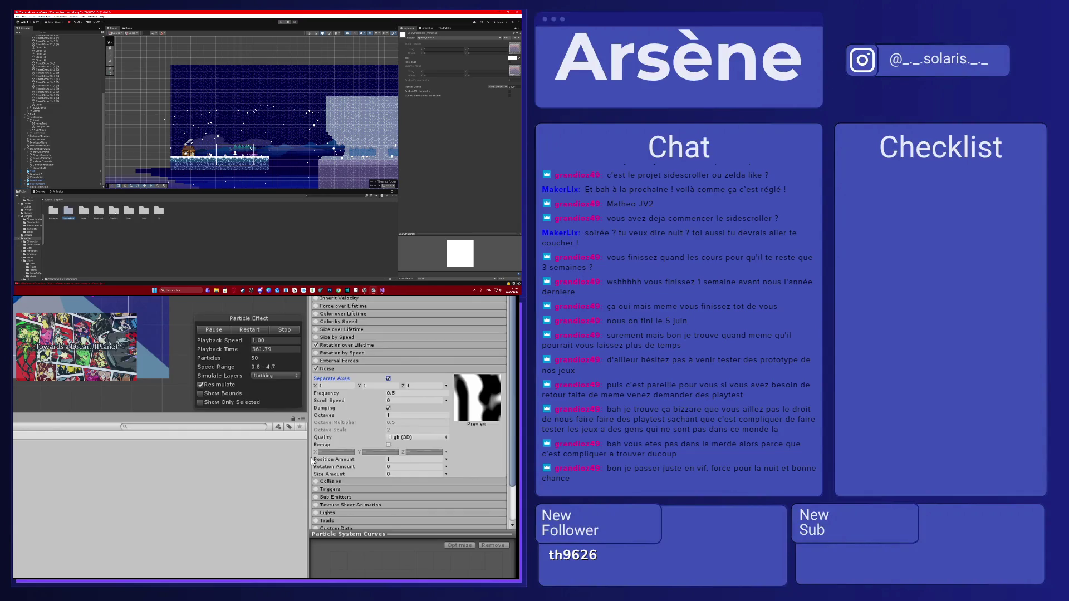
double_click(128, 212)
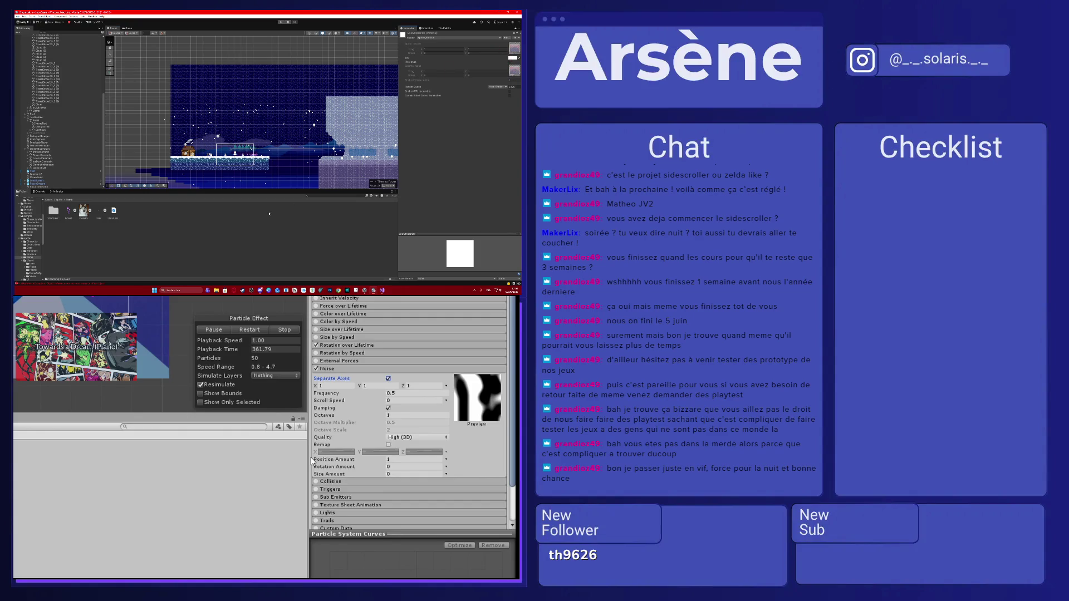
- Select the white-cross asset and open its Shader dropdown in the Inspector
click(114, 211)
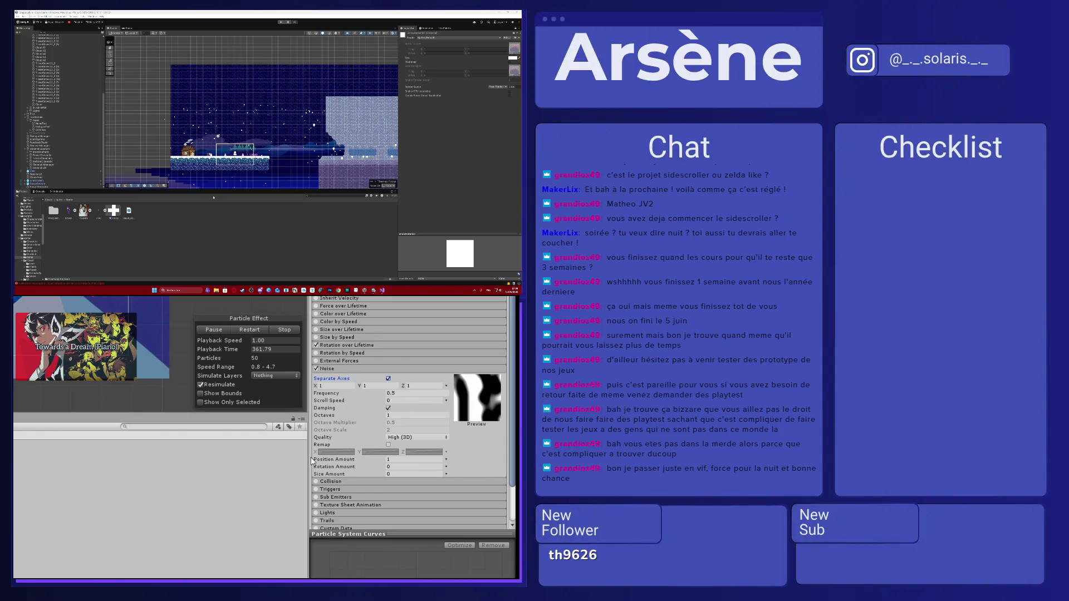
click(436, 50)
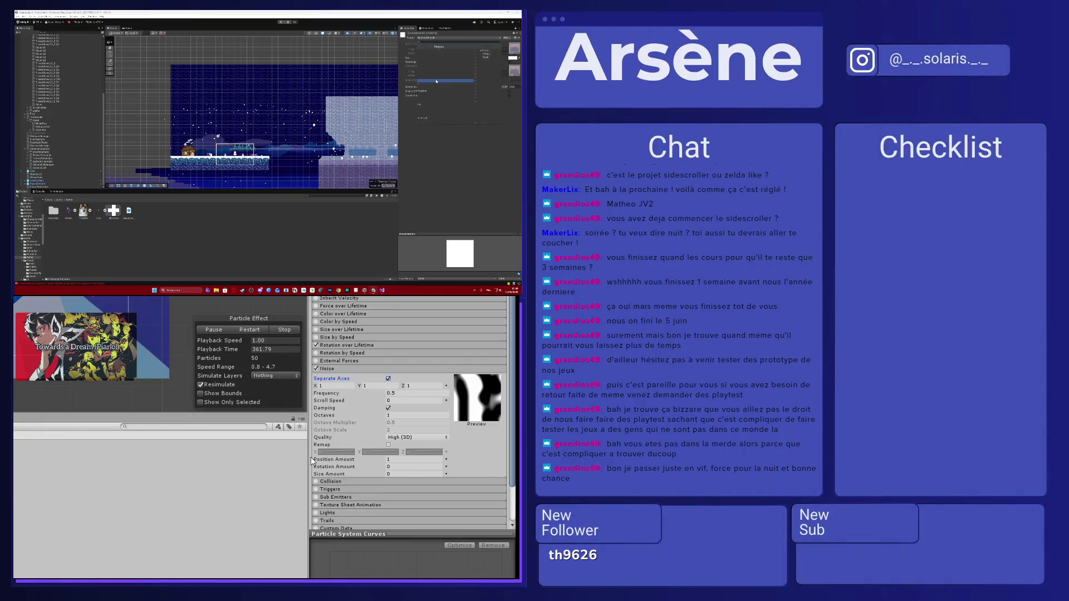
- Assign an Effects shader to the snow material from the Shader list
click(434, 58)
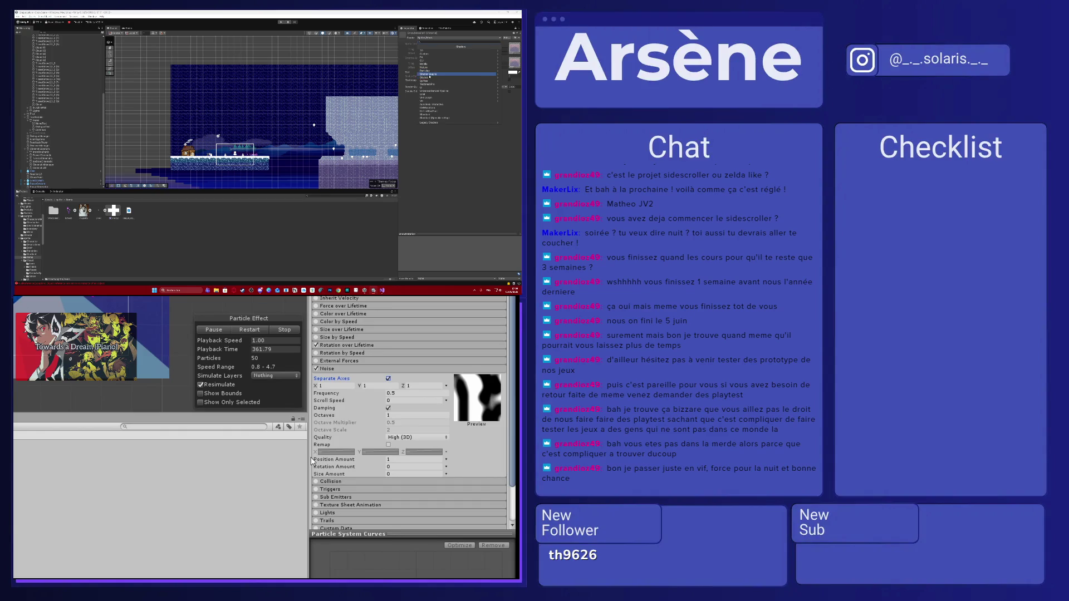
click(432, 81)
click(435, 54)
click(435, 54)
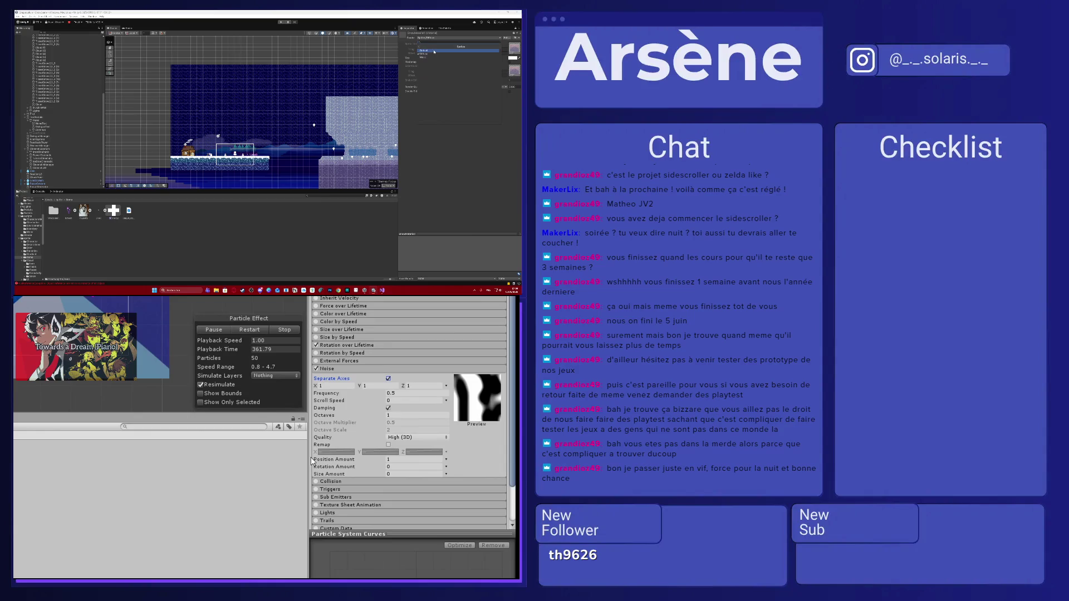
click(434, 54)
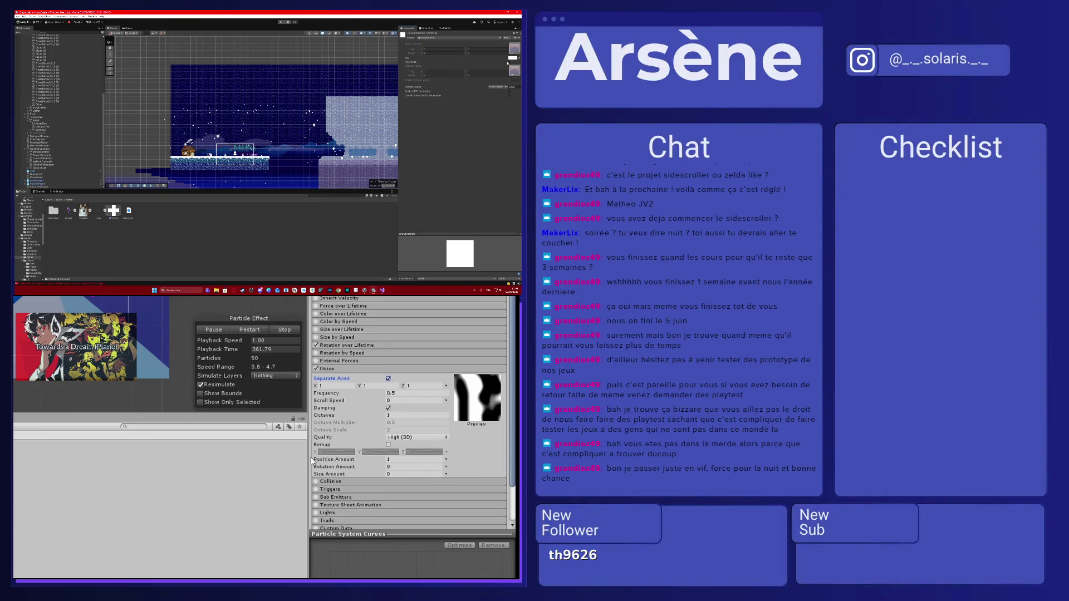
- Review the Render Queue options without changing them, then bring up the material's variant options
click(505, 86)
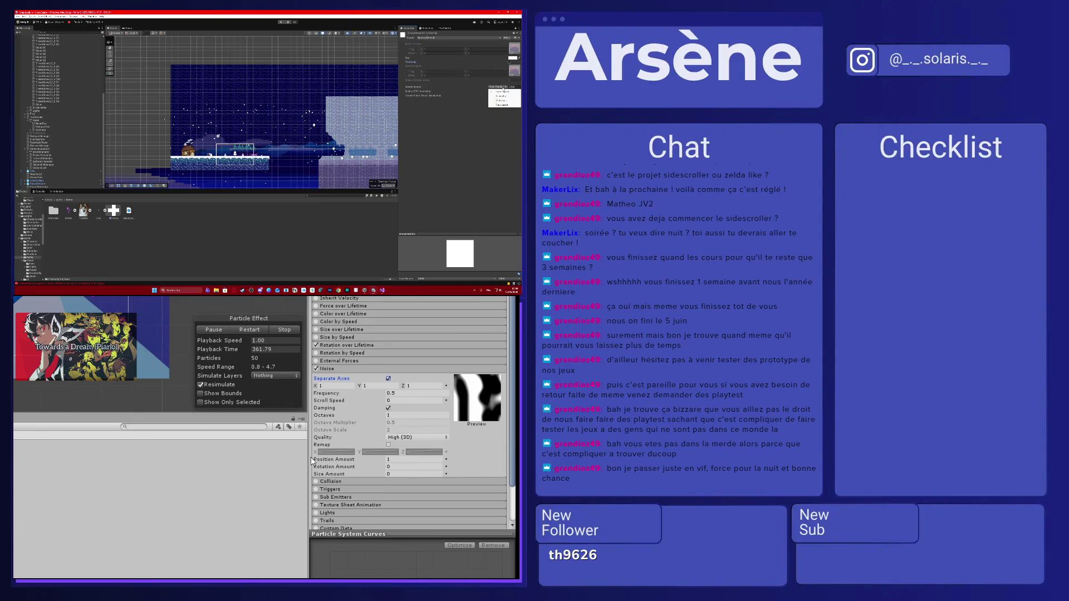
click(505, 87)
click(504, 87)
click(490, 121)
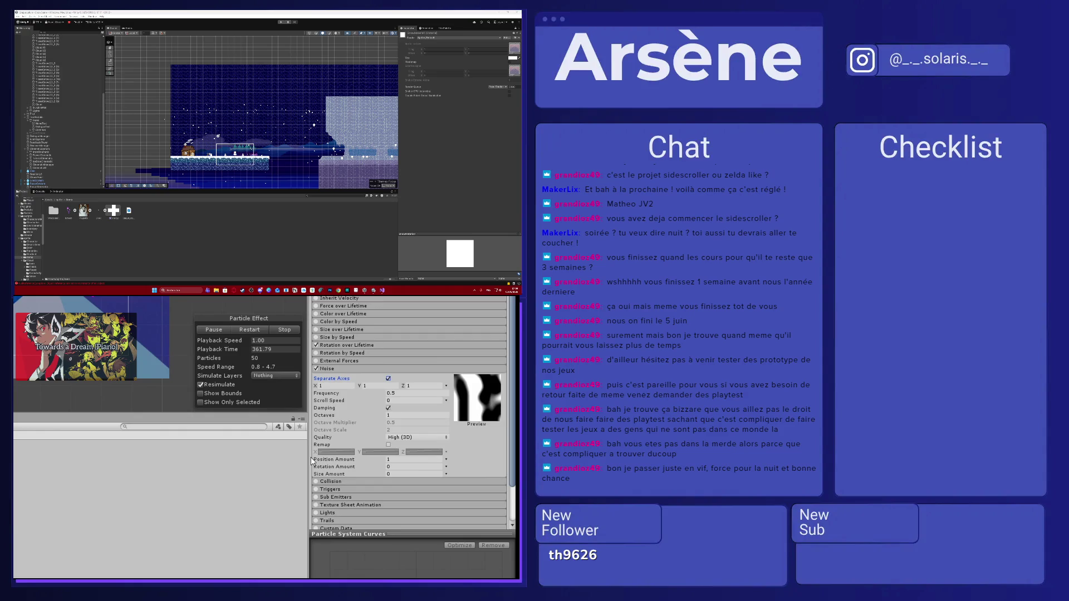
click(517, 38)
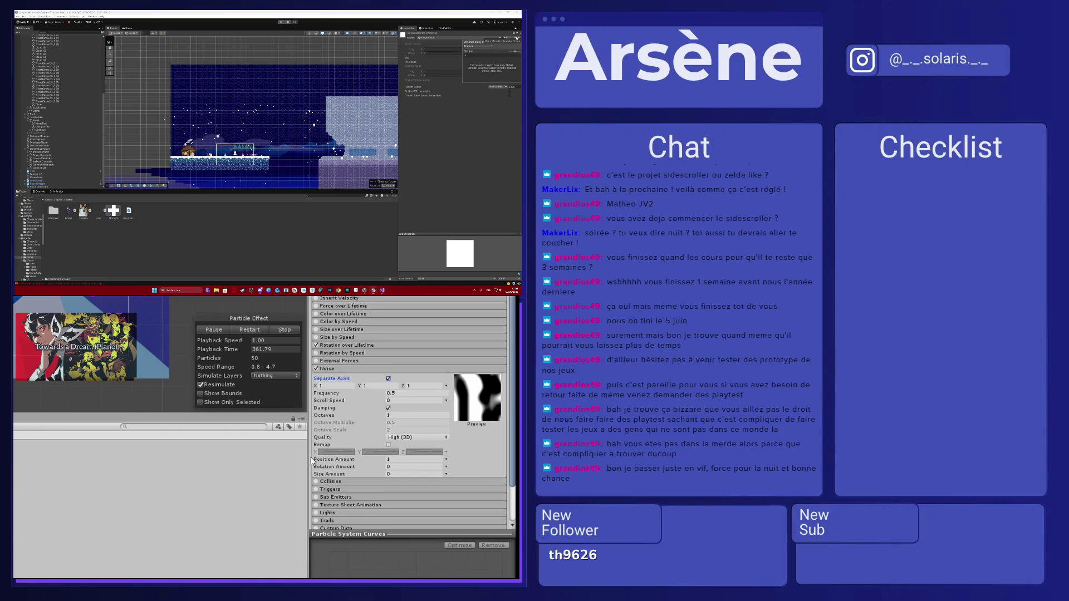
- Convert the snow material into a material variant and locate its parent material
click(480, 47)
click(479, 52)
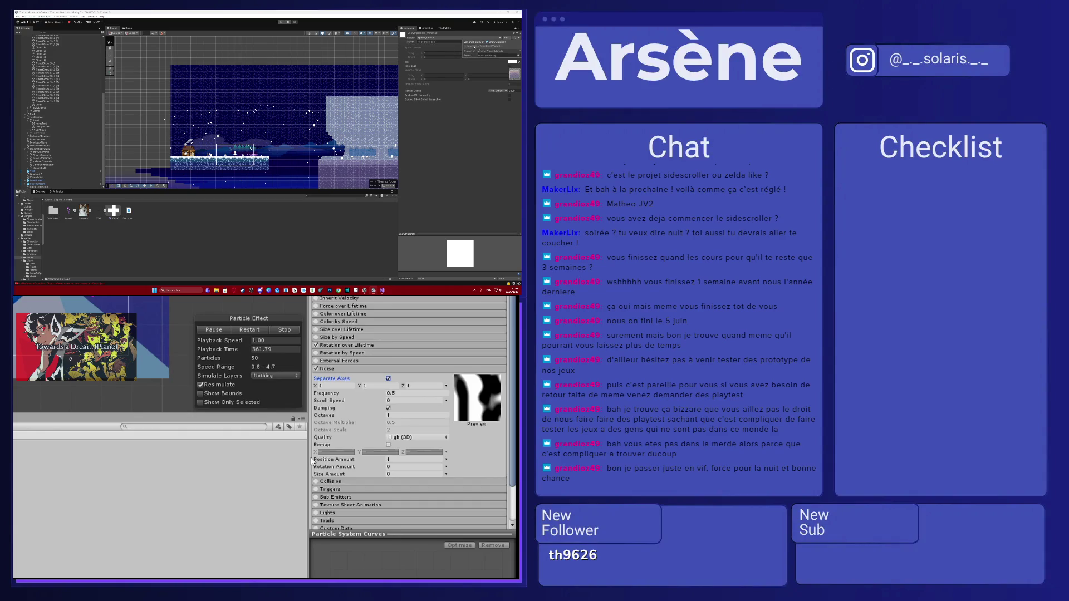
click(444, 46)
click(491, 45)
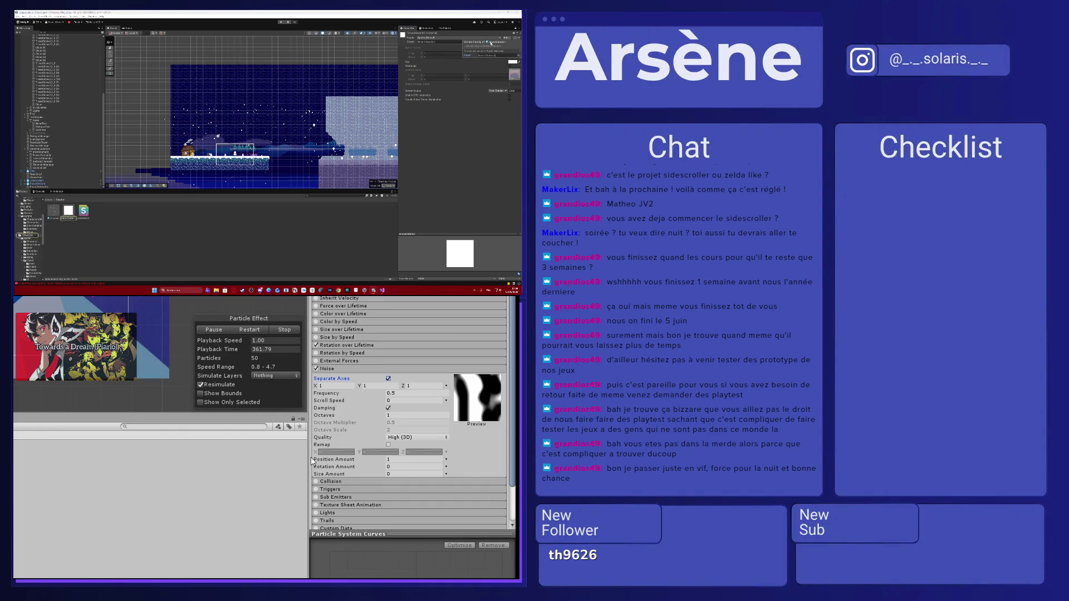
- Switch the material to a different shader and move up to the parent project folder
click(457, 37)
key(Return)
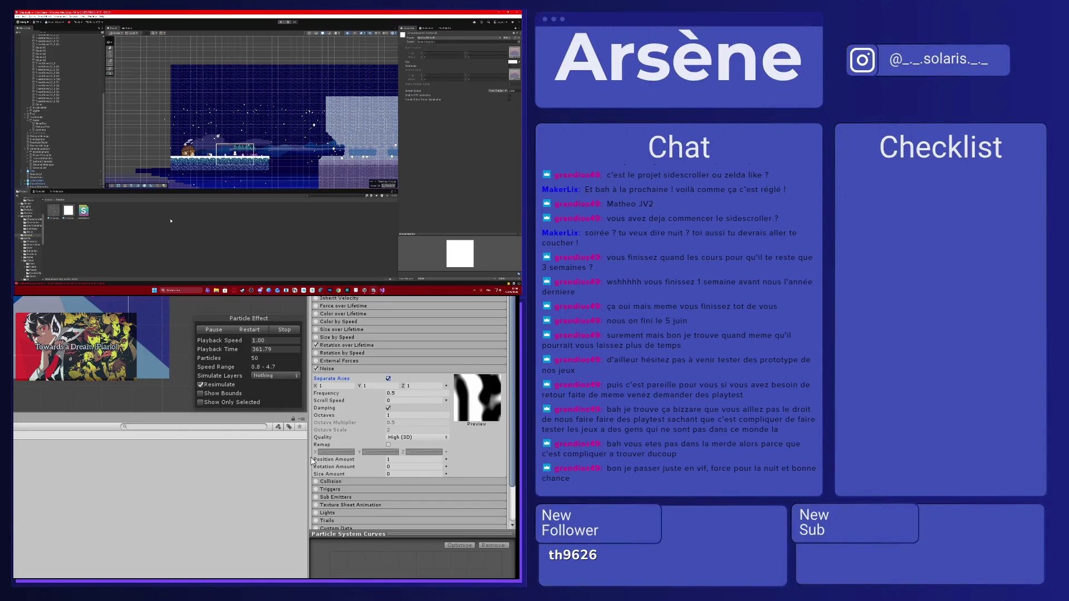
key(BackSpace)
key(Return)
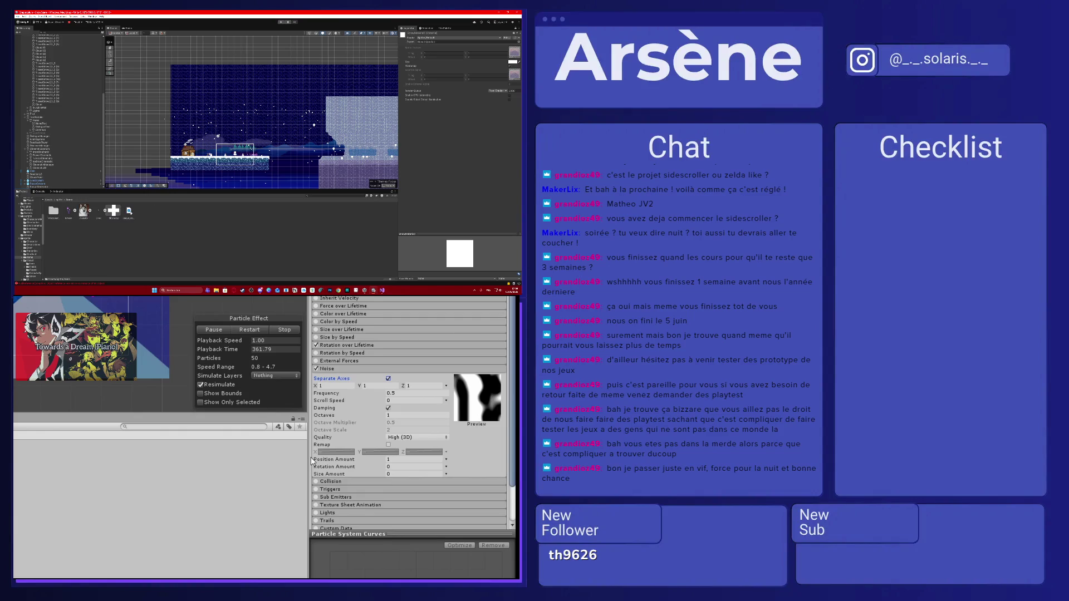
- Try shaders on the snow material until the snow particles render white
click(460, 38)
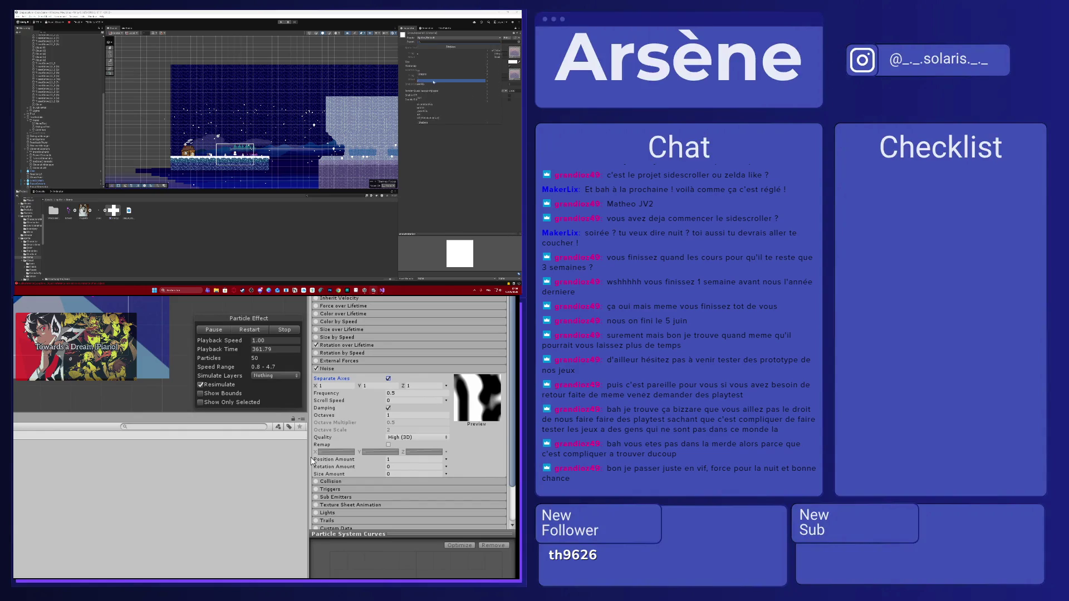
click(434, 51)
click(435, 42)
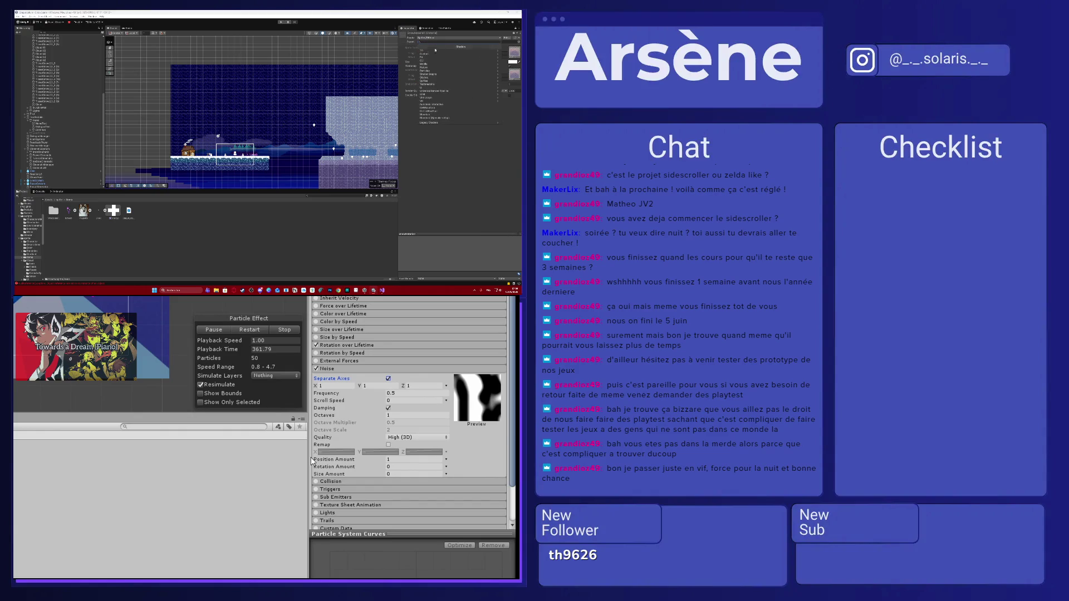
click(437, 82)
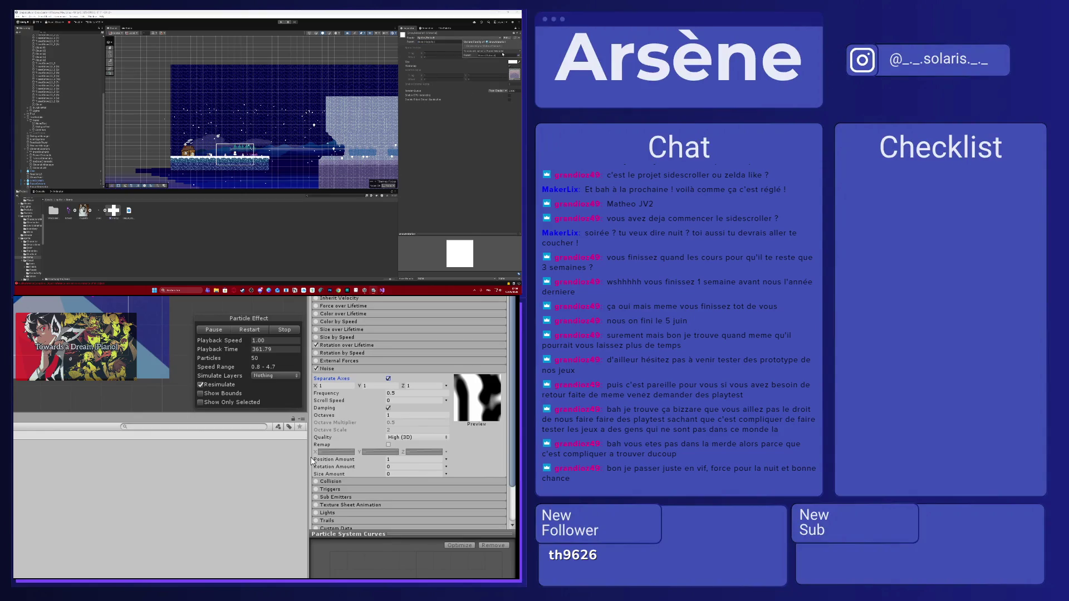
- Show the snow shader folder in the Project window and apply another shader to the material
click(27, 236)
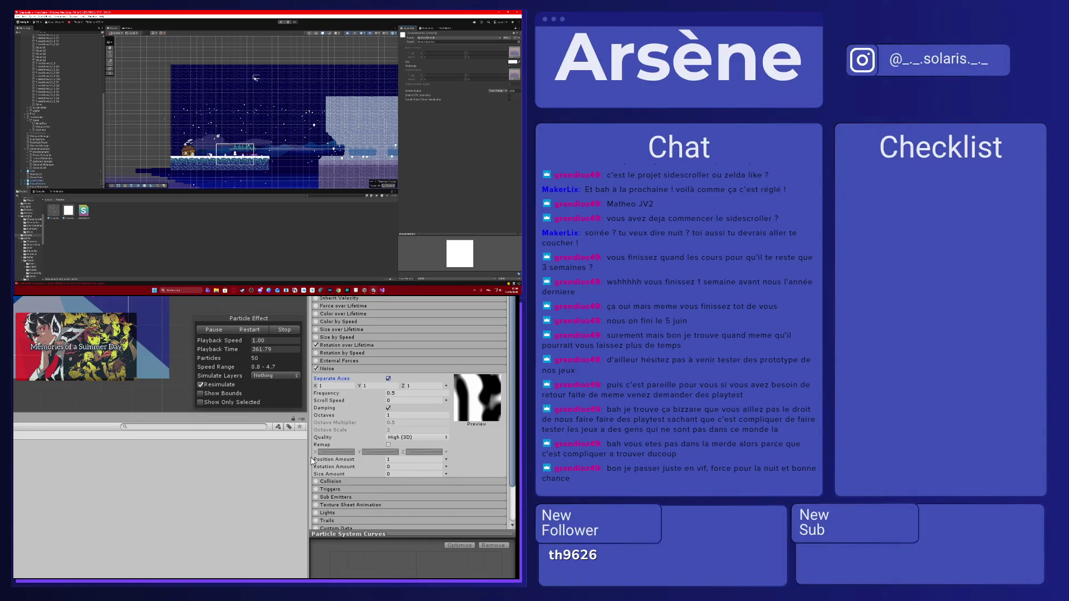
click(466, 40)
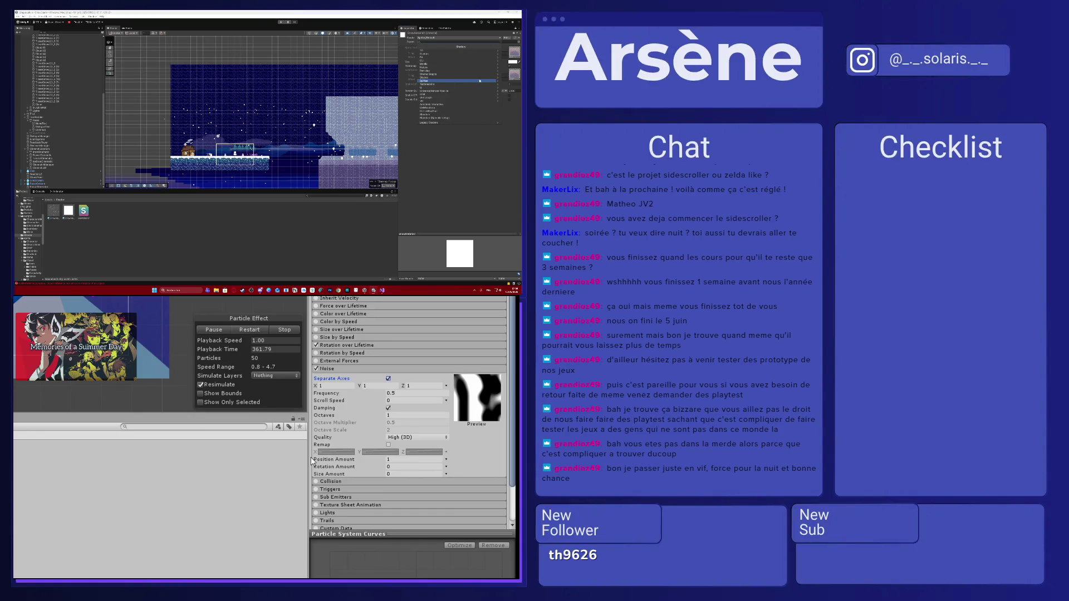
click(499, 81)
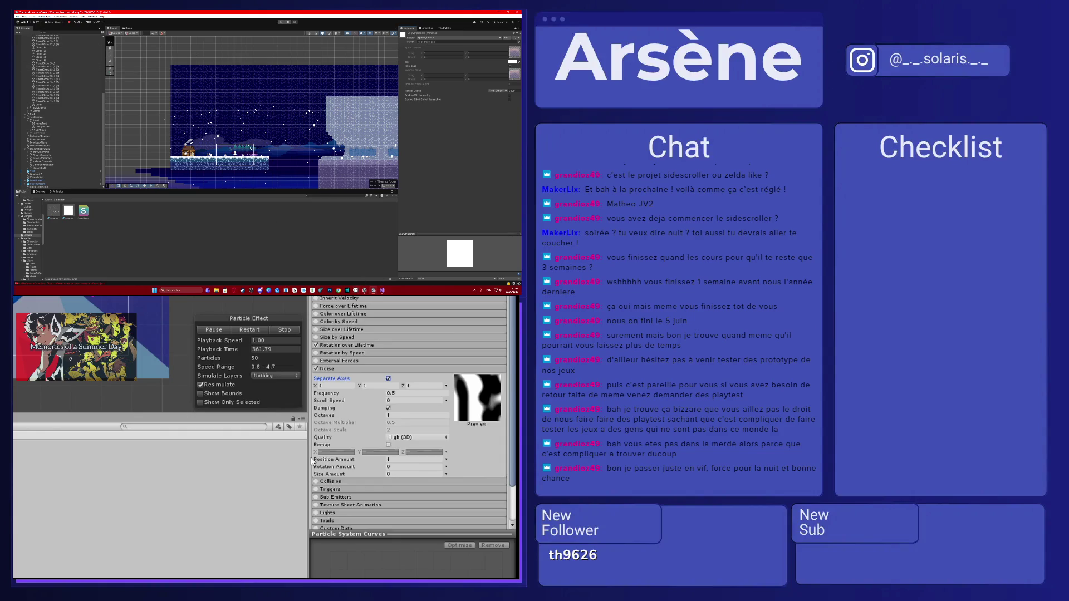
- Pause the snow tutorial, make it fullscreen, and jump to 4:03
click(372, 438)
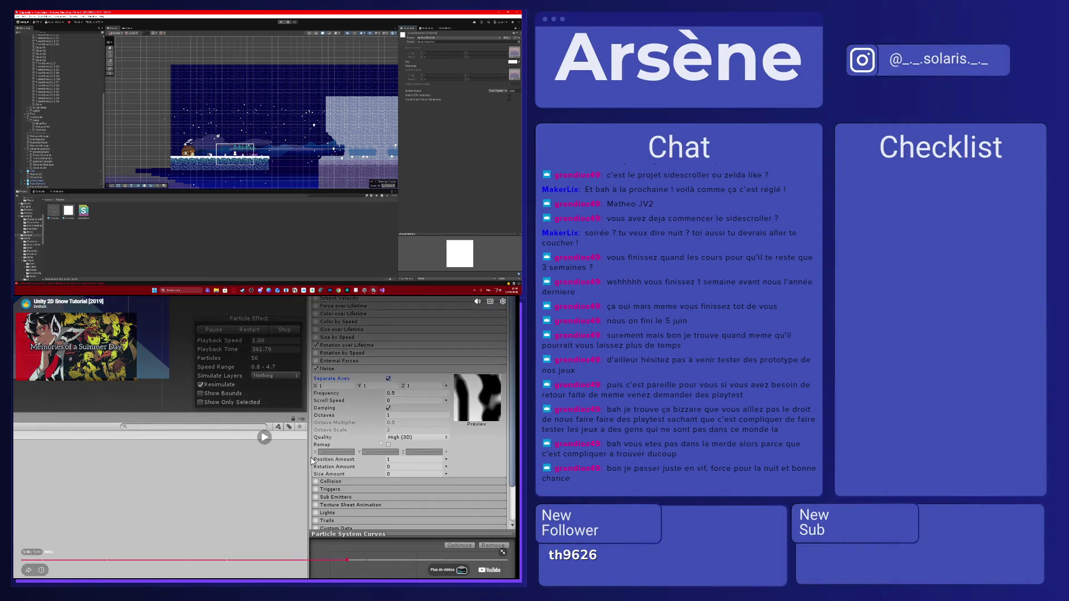
double_click(313, 461)
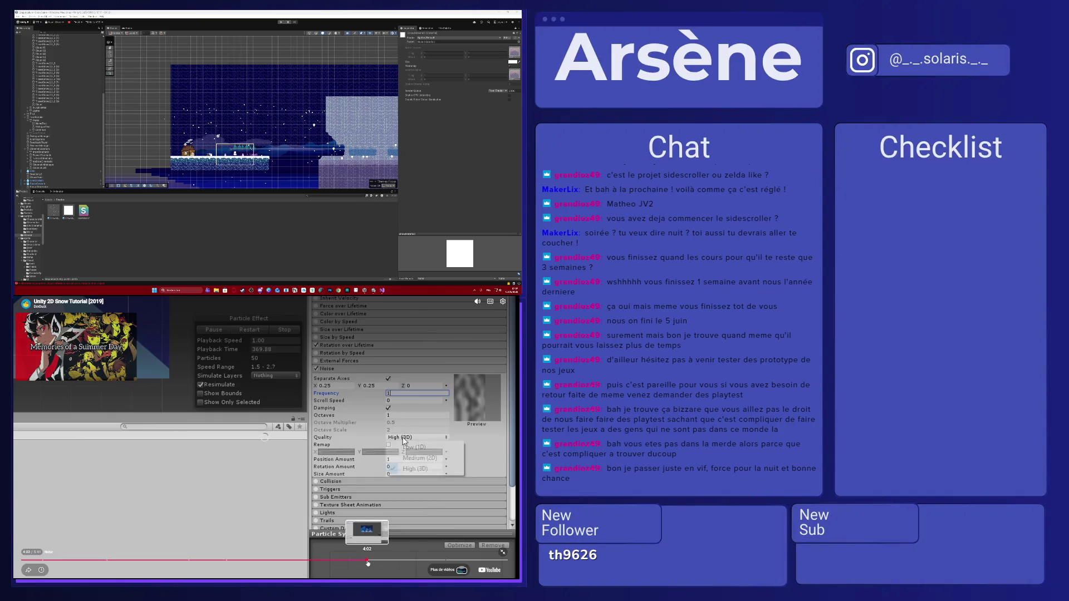
click(367, 560)
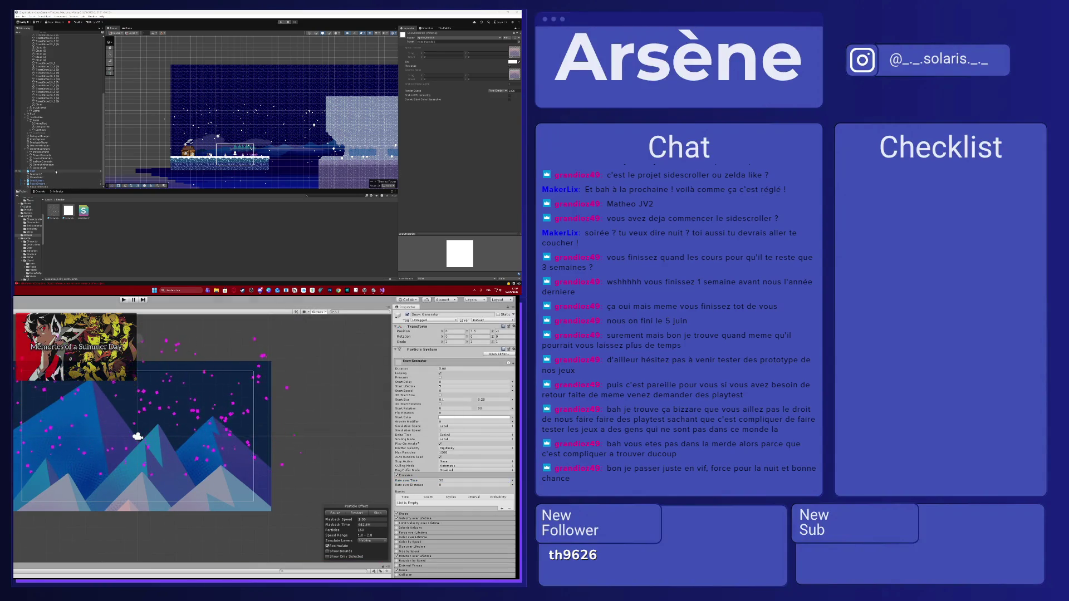
- Select the Snow Generator particle system and scroll through its Inspector settings
click(44, 187)
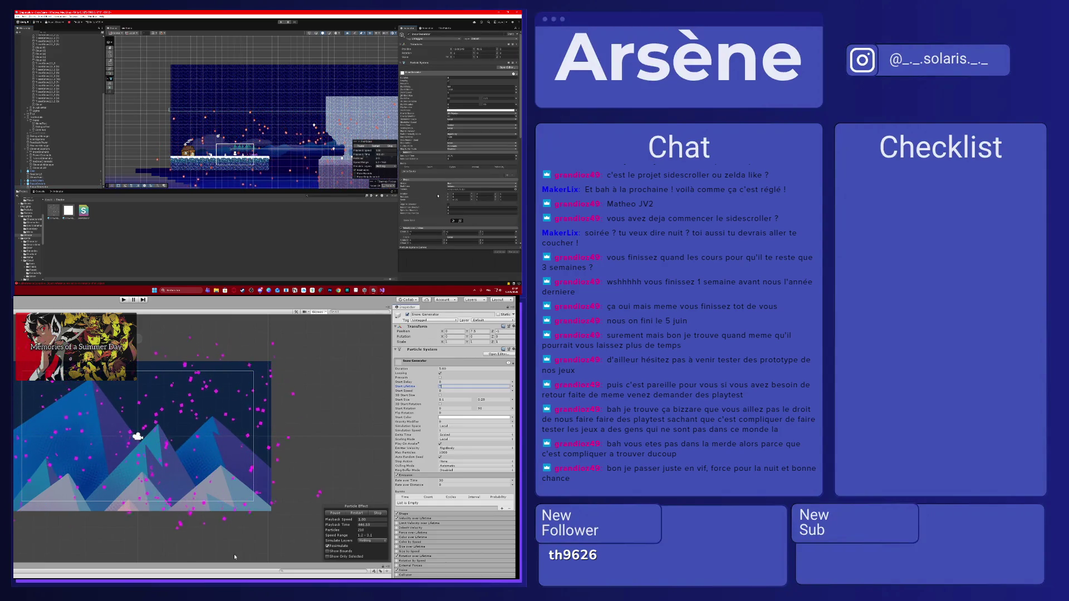
scroll(438, 196, down, 5)
scroll(424, 181, down, 5)
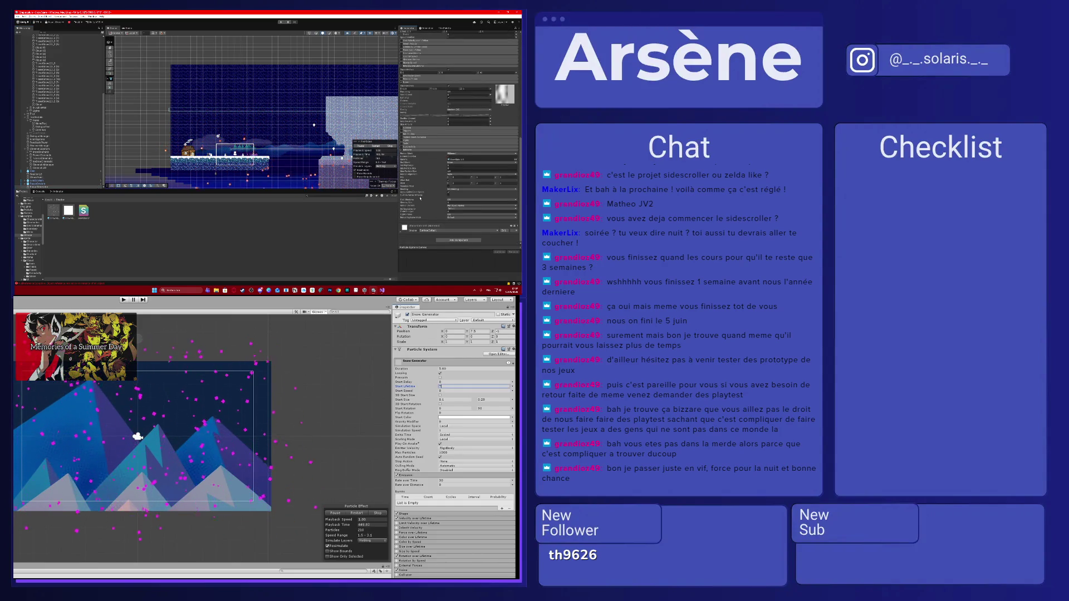
scroll(415, 138, up, 3)
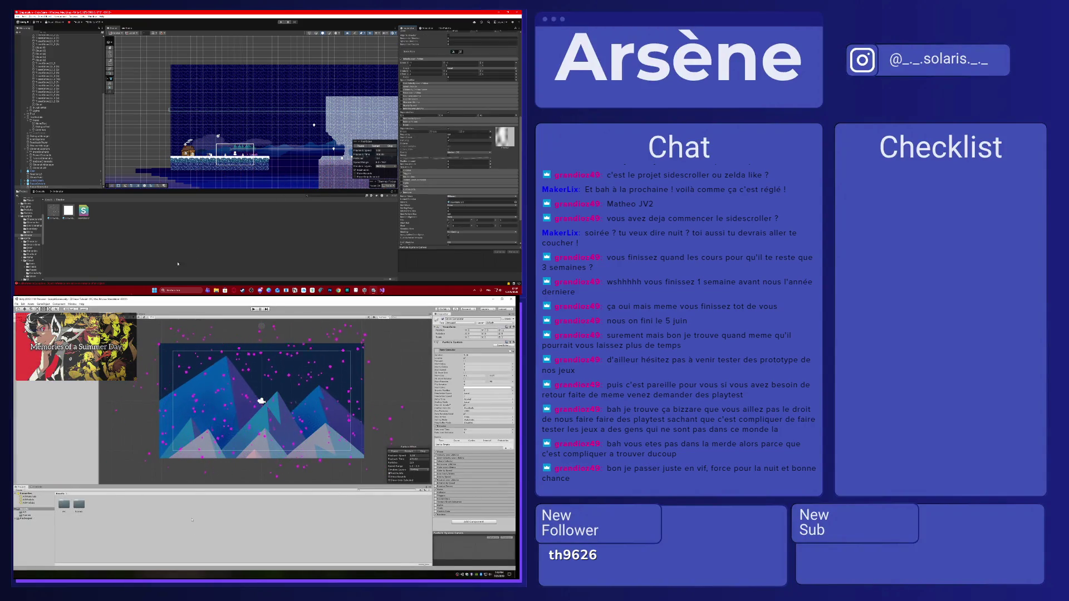
click(220, 308)
key(Escape)
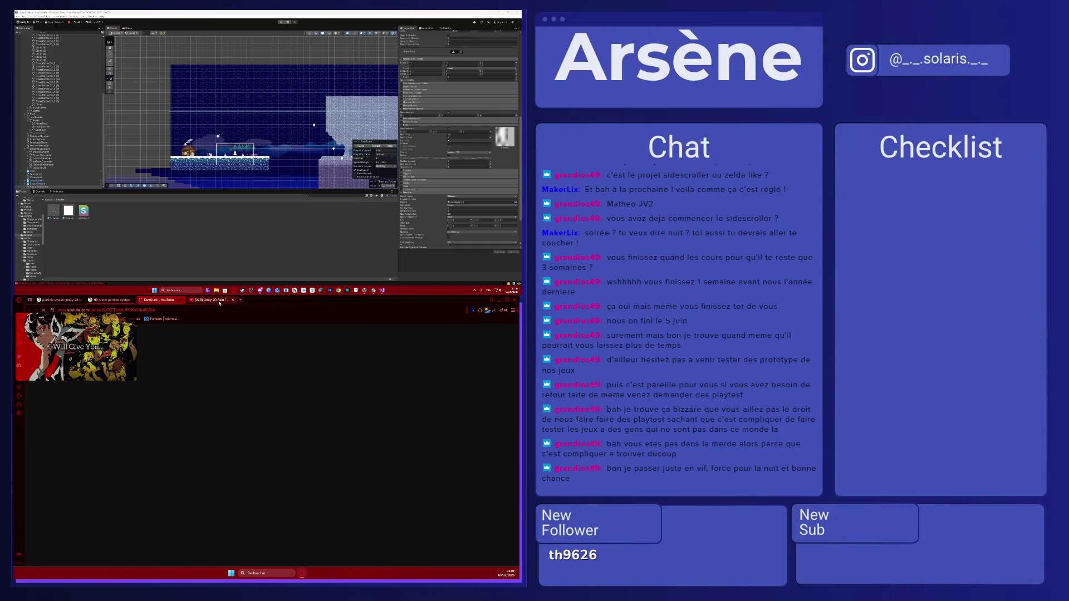
click(111, 300)
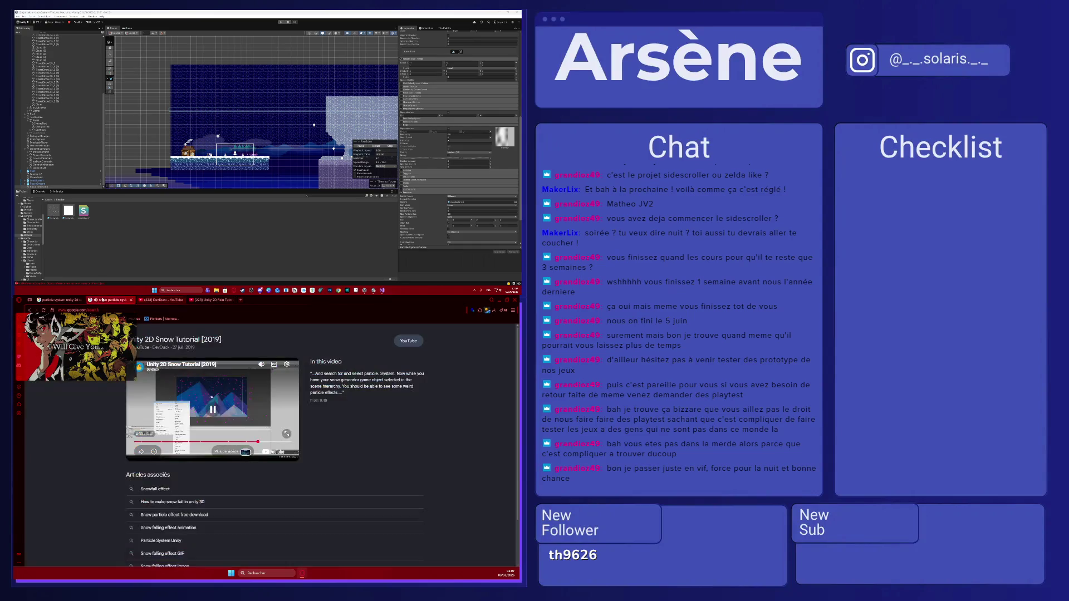
click(285, 433)
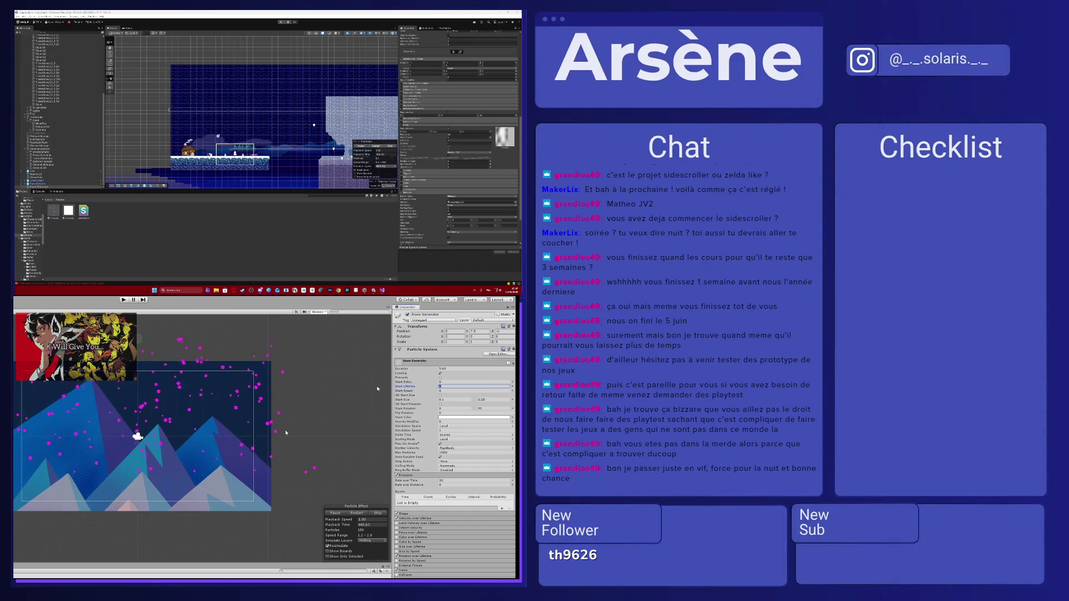
key(space)
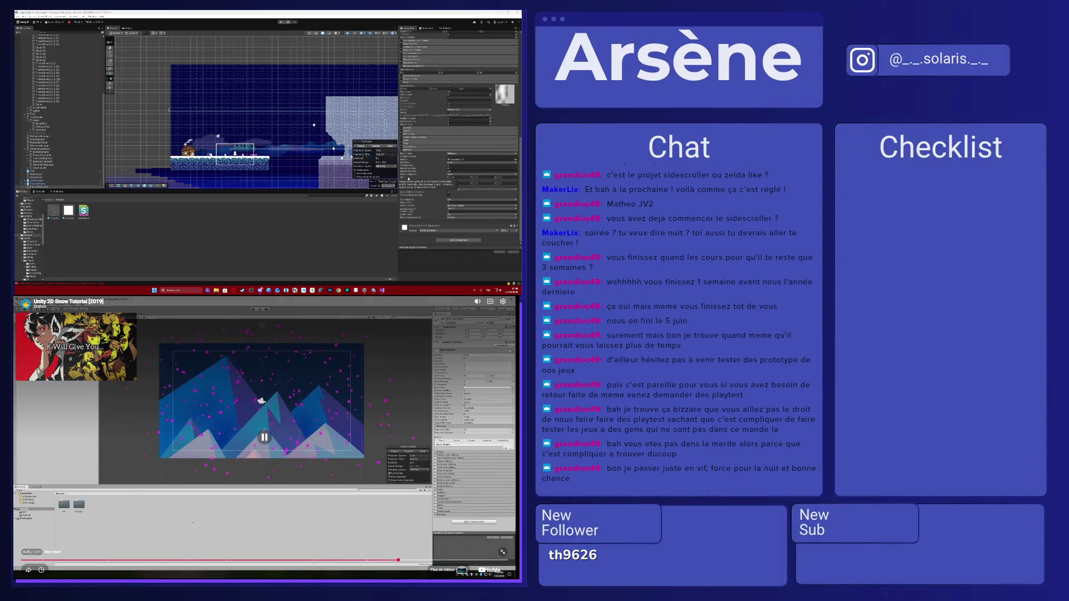
scroll(408, 178, up, 2)
scroll(408, 178, up, 2)
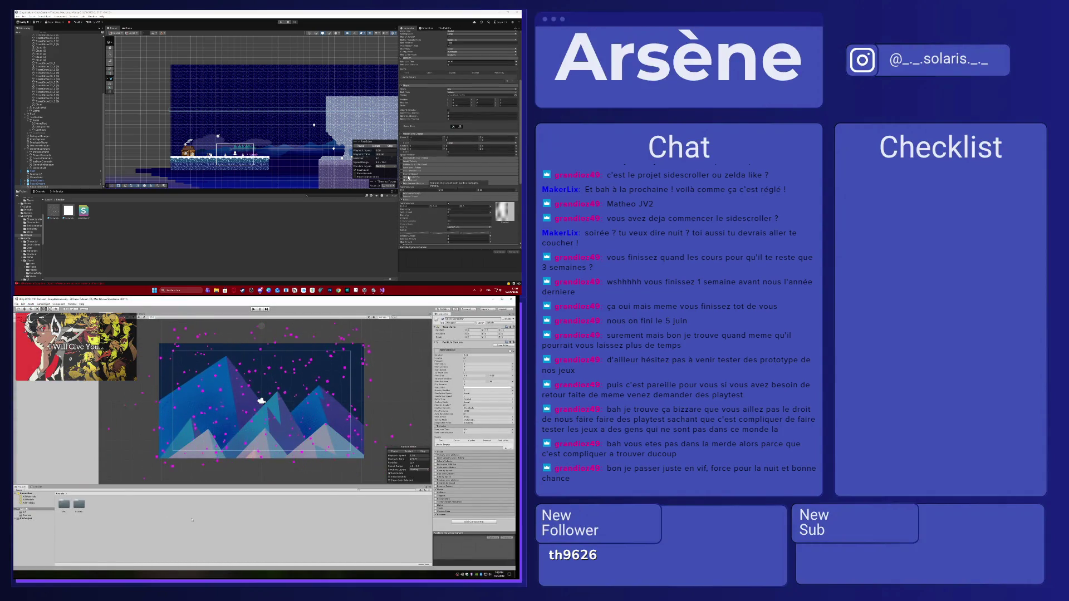
scroll(408, 178, up, 5)
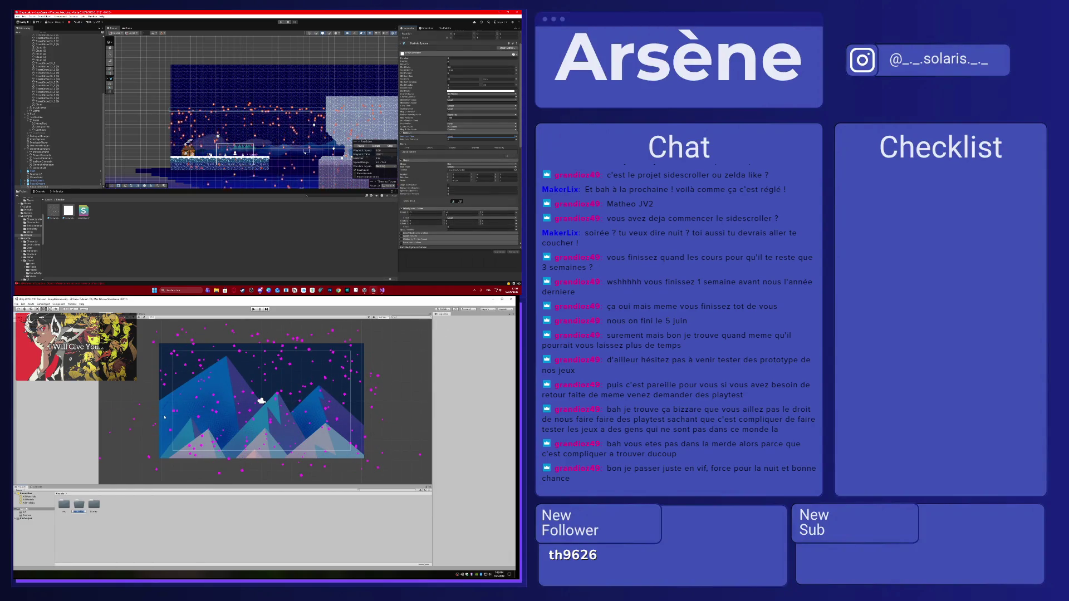
scroll(424, 136, up, 1)
click(450, 86)
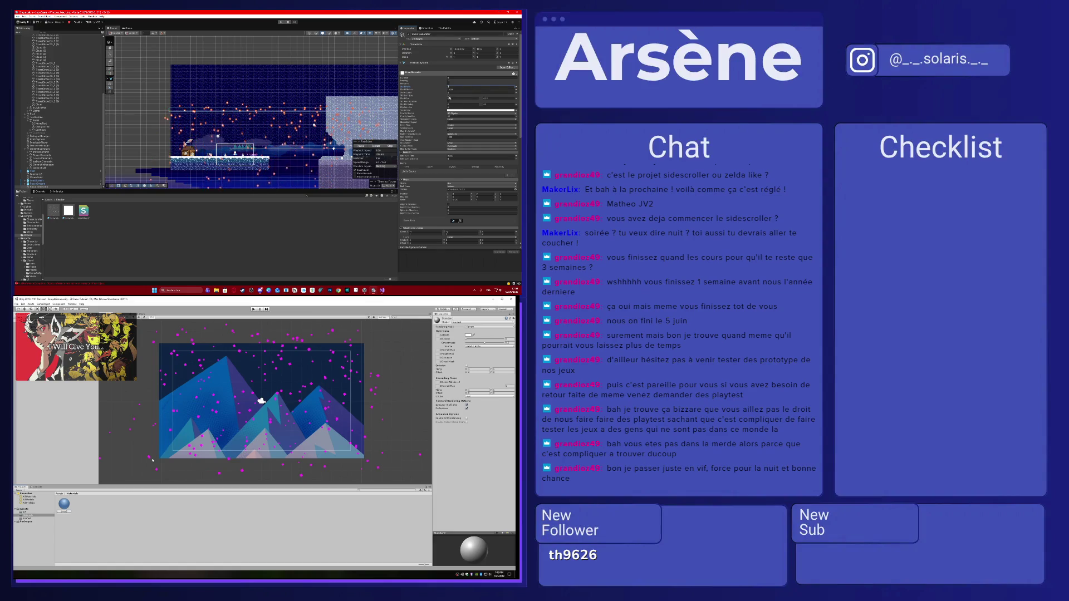
key(Tab)
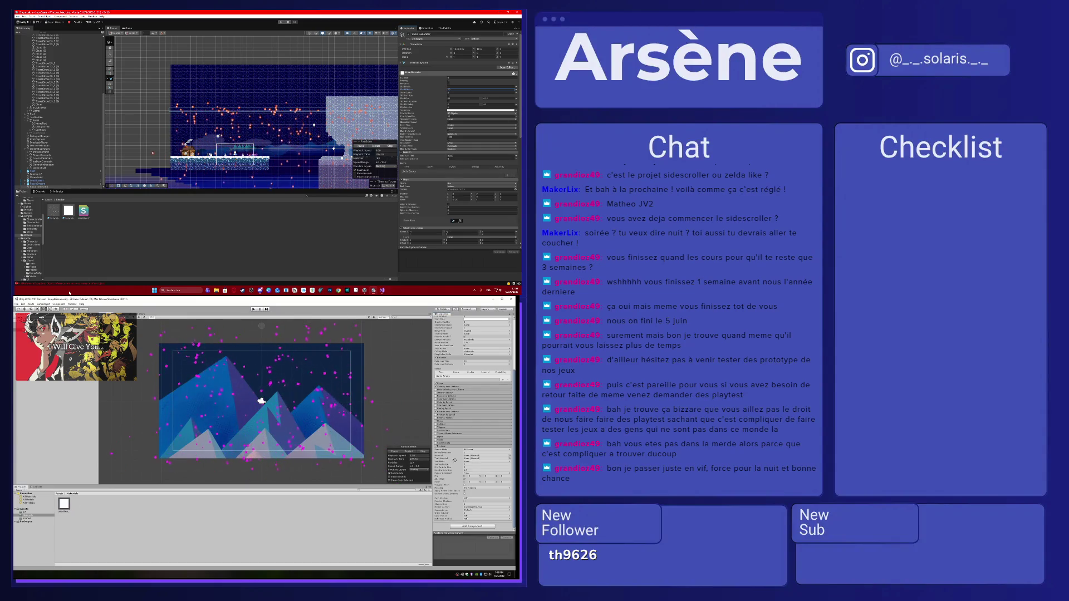
click(166, 383)
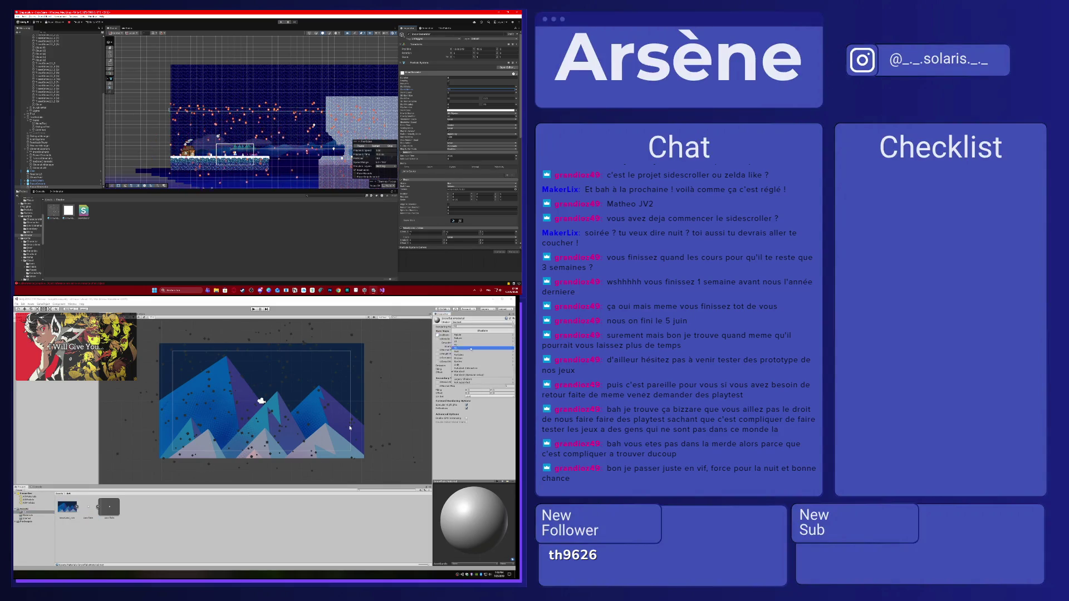
click(373, 355)
key(space)
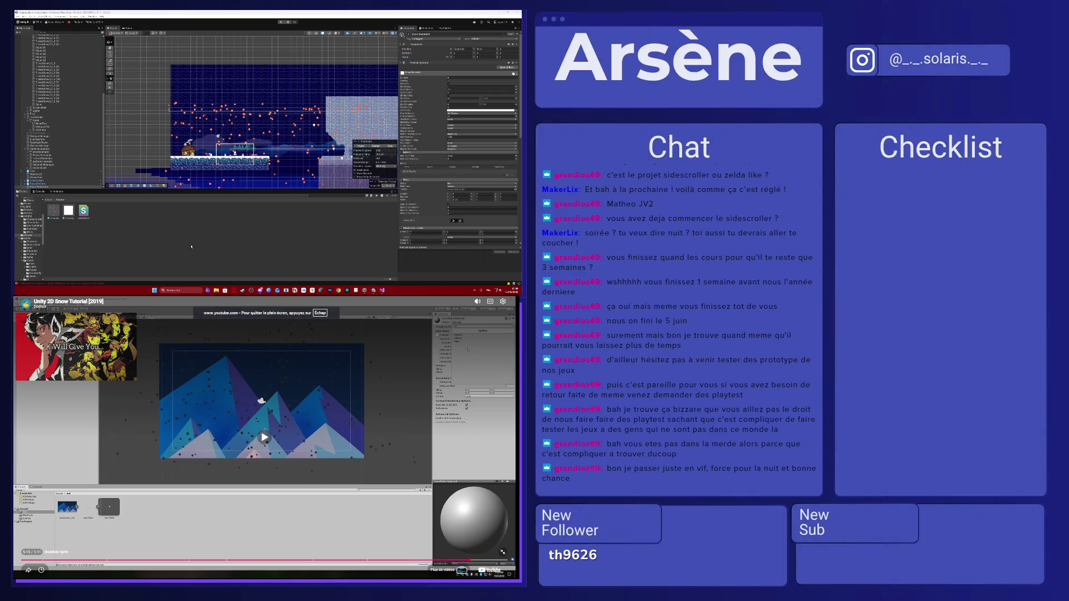
- Give the white snow material a different shader, then browse another project folder
click(71, 215)
click(445, 37)
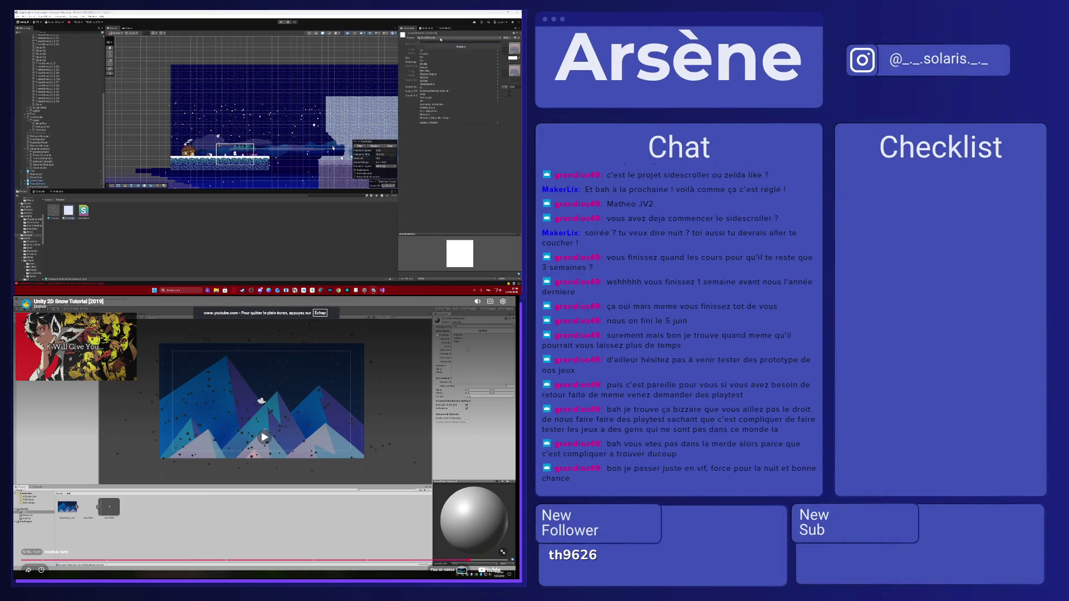
click(438, 114)
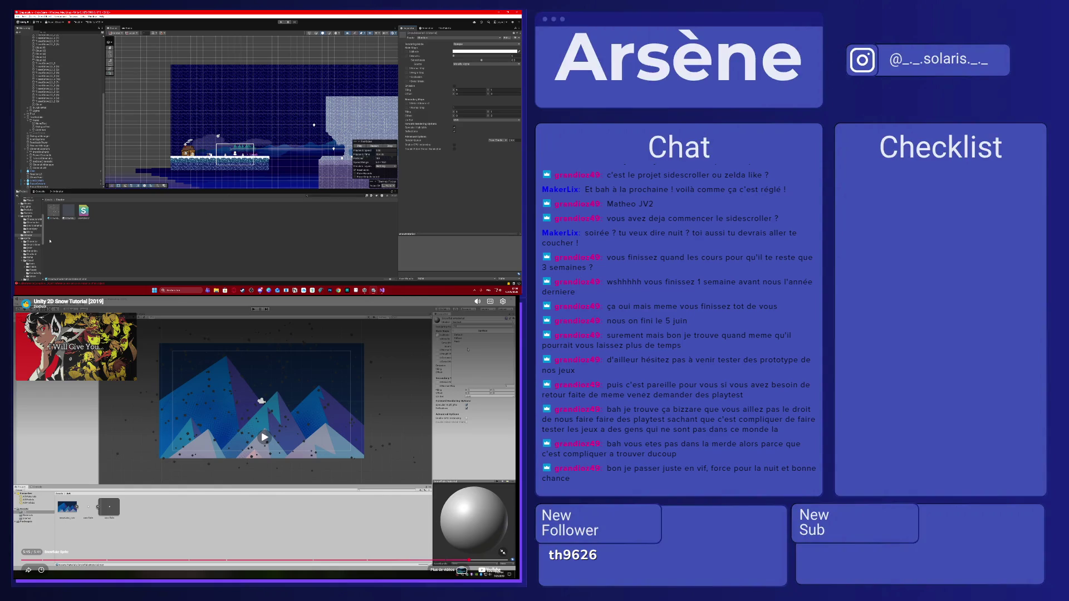
click(29, 258)
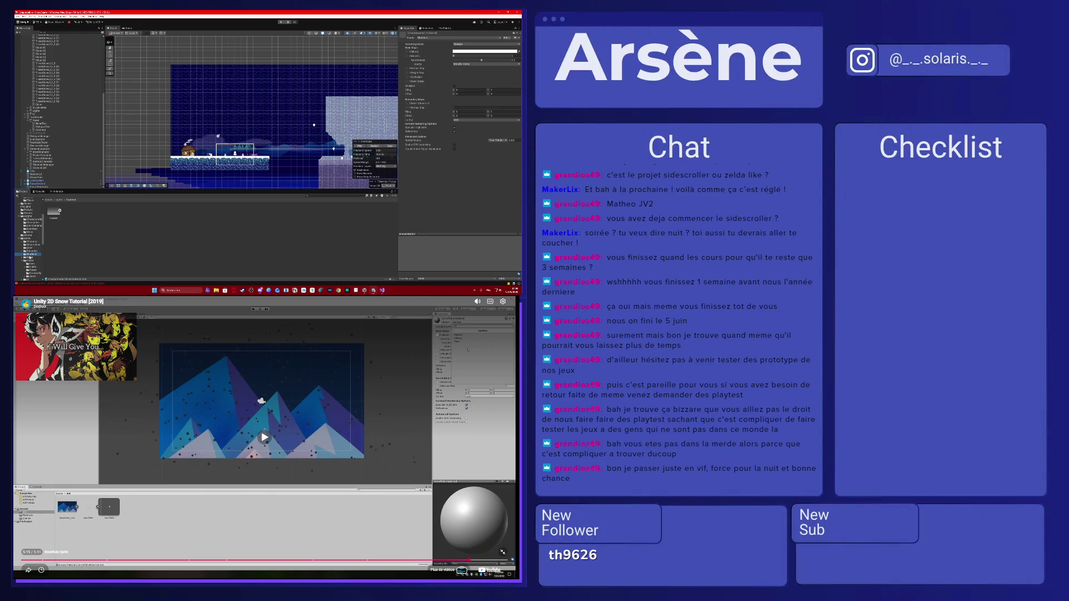
click(33, 256)
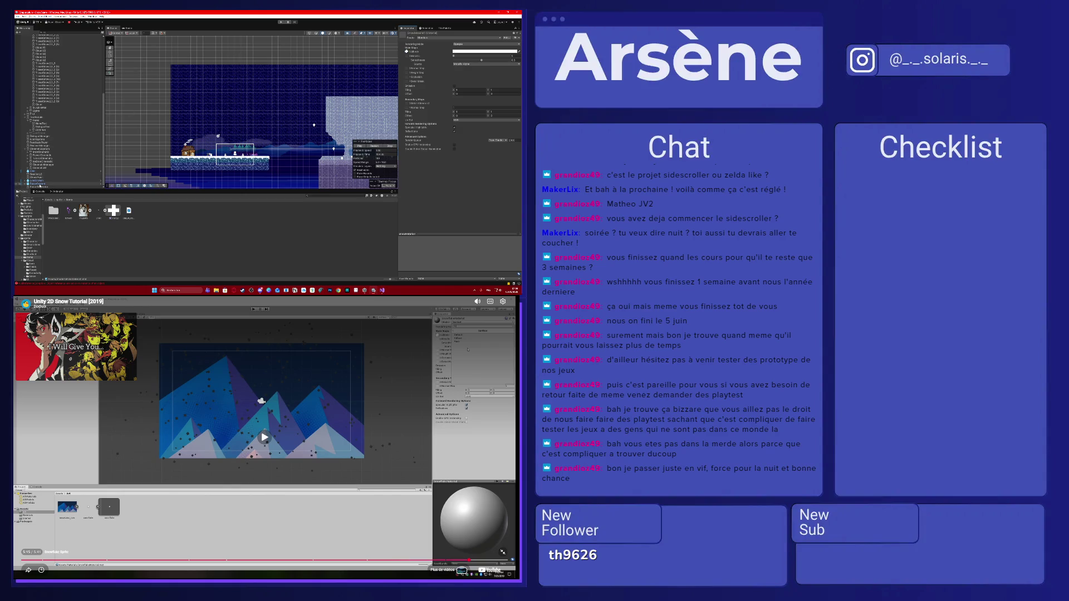
- Select the Snow Generator particle system and scroll through its settings
click(50, 186)
scroll(219, 136, up, 10)
scroll(219, 135, down, 5)
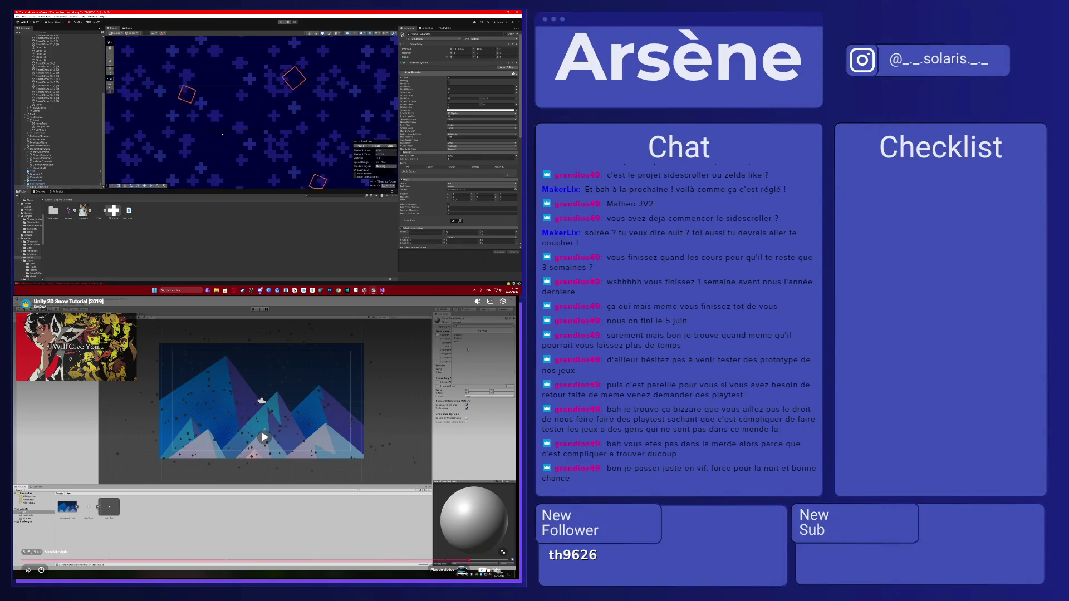
scroll(218, 135, down, 10)
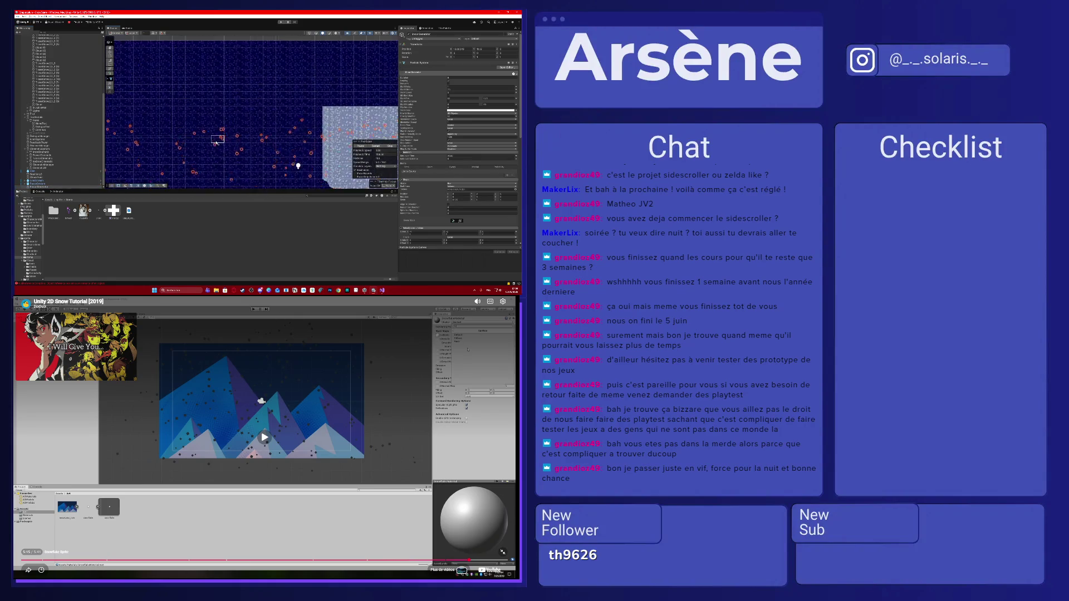
scroll(265, 82, down, 2)
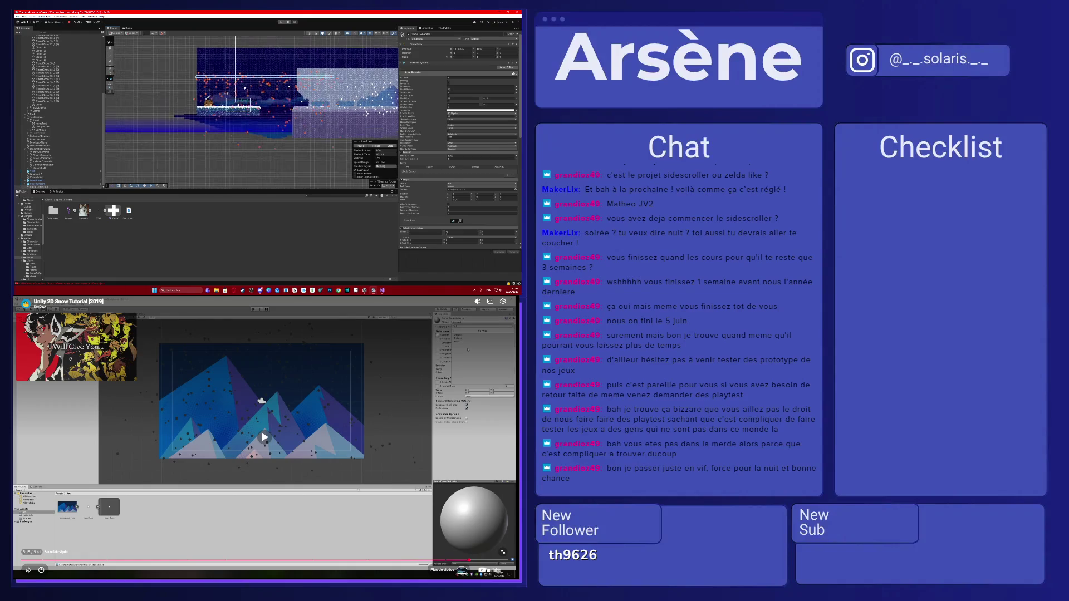
- Play, pause and rewind the snow tutorial video about ten seconds
click(220, 352)
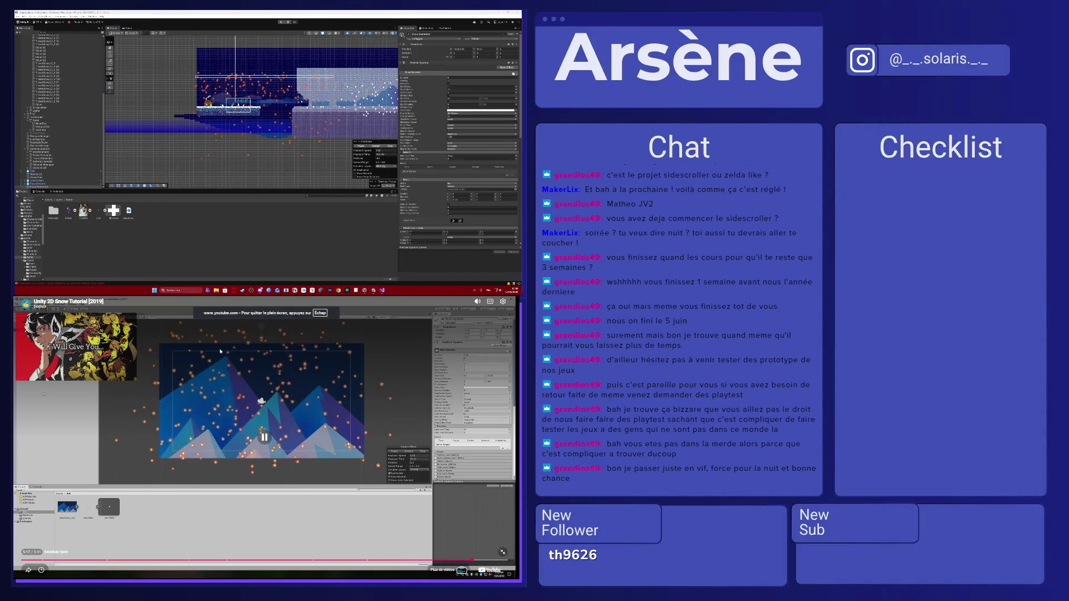
click(220, 352)
right_click(226, 360)
click(217, 365)
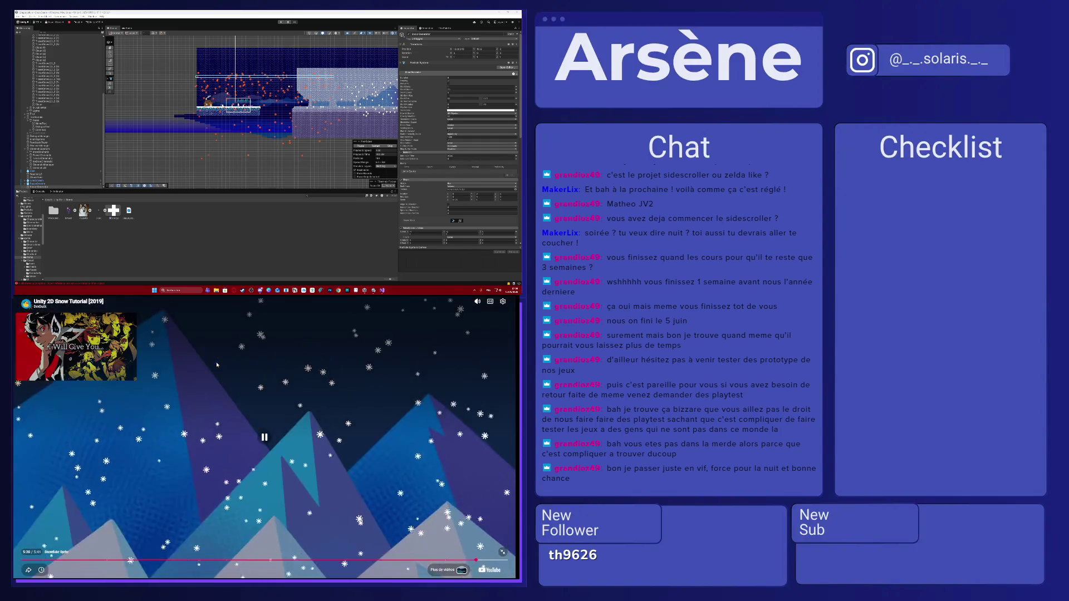
key(j)
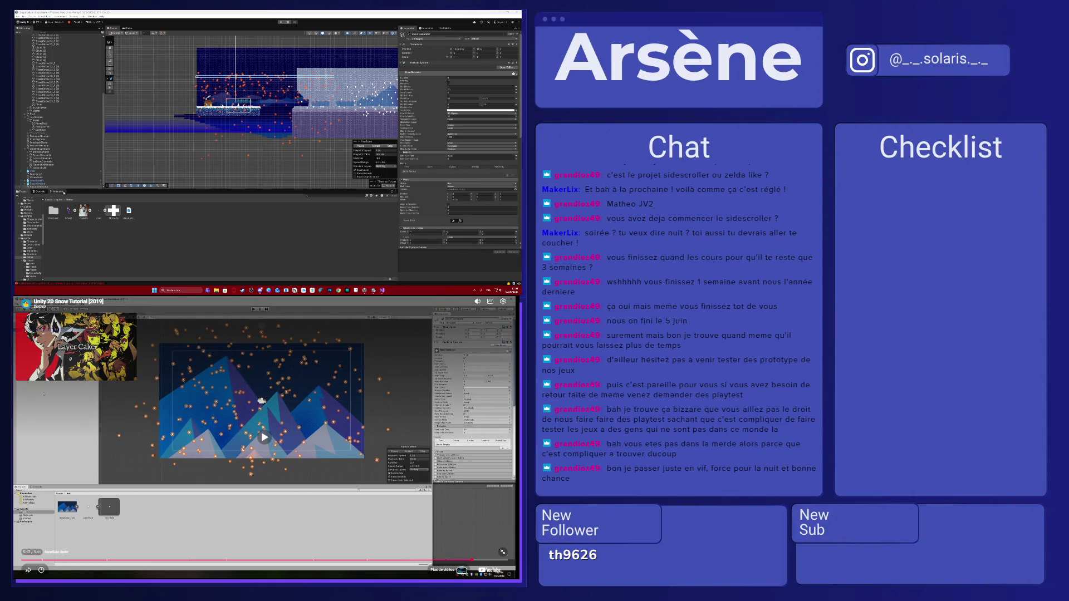
- Set the snow material's shader to Sprites/Default and select an object in the Hierarchy
click(28, 235)
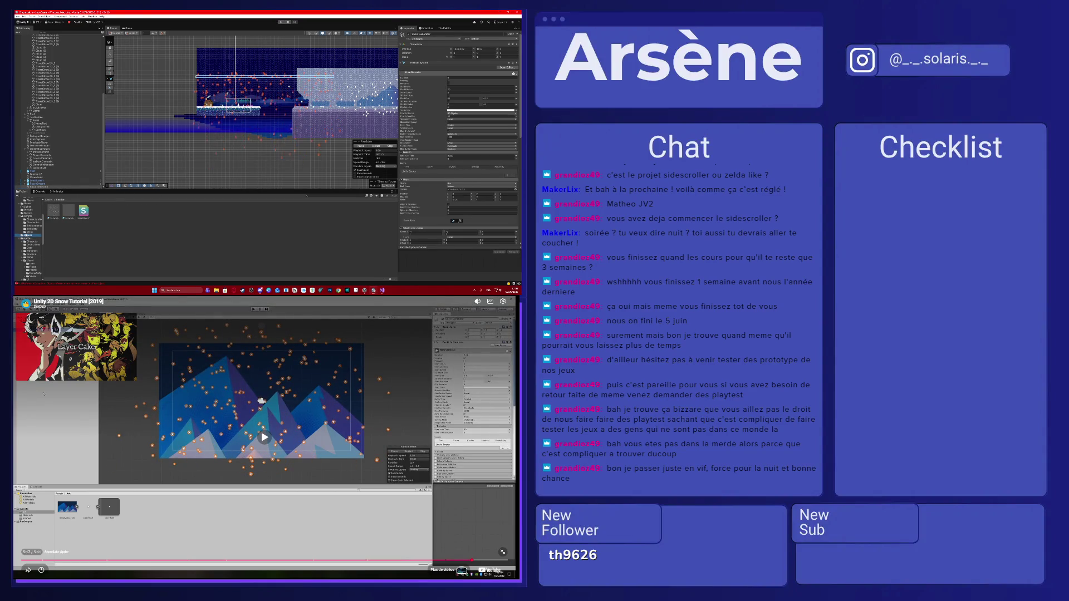
click(61, 214)
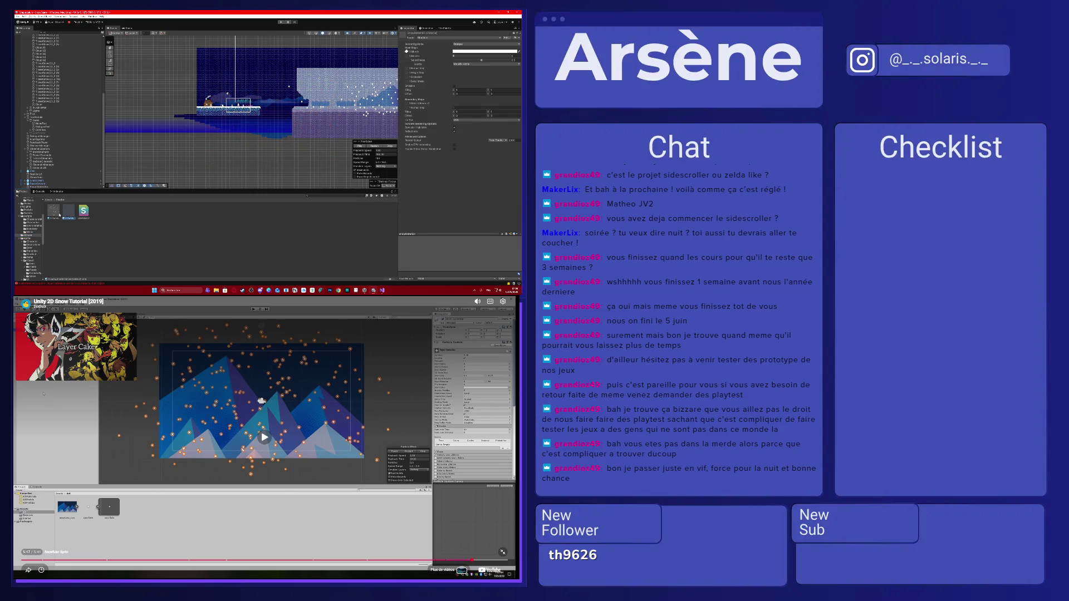
click(432, 39)
click(432, 81)
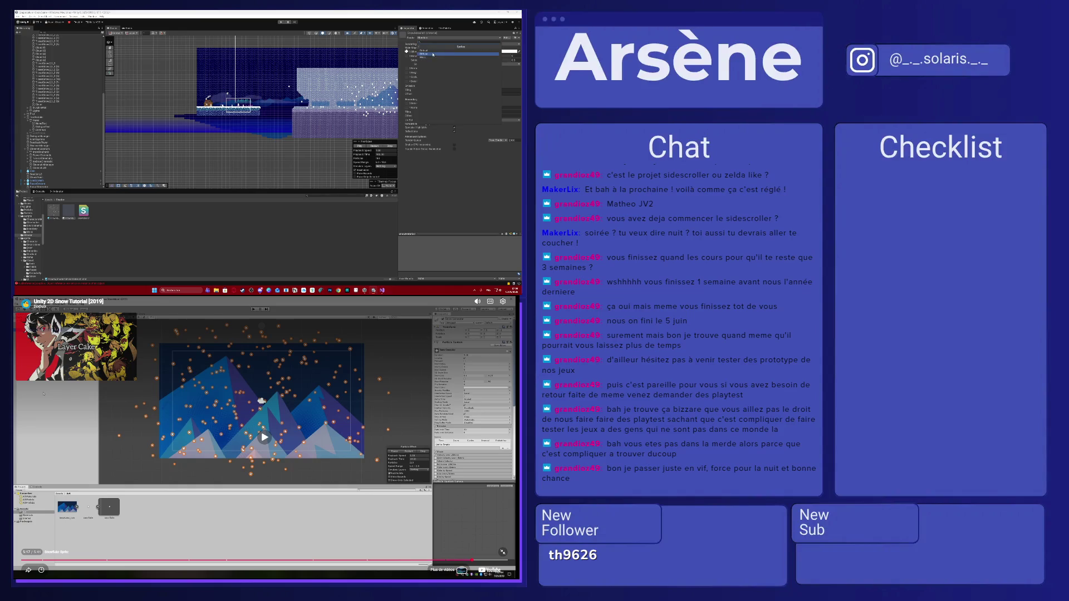
click(432, 54)
scroll(231, 83, up, 5)
click(58, 184)
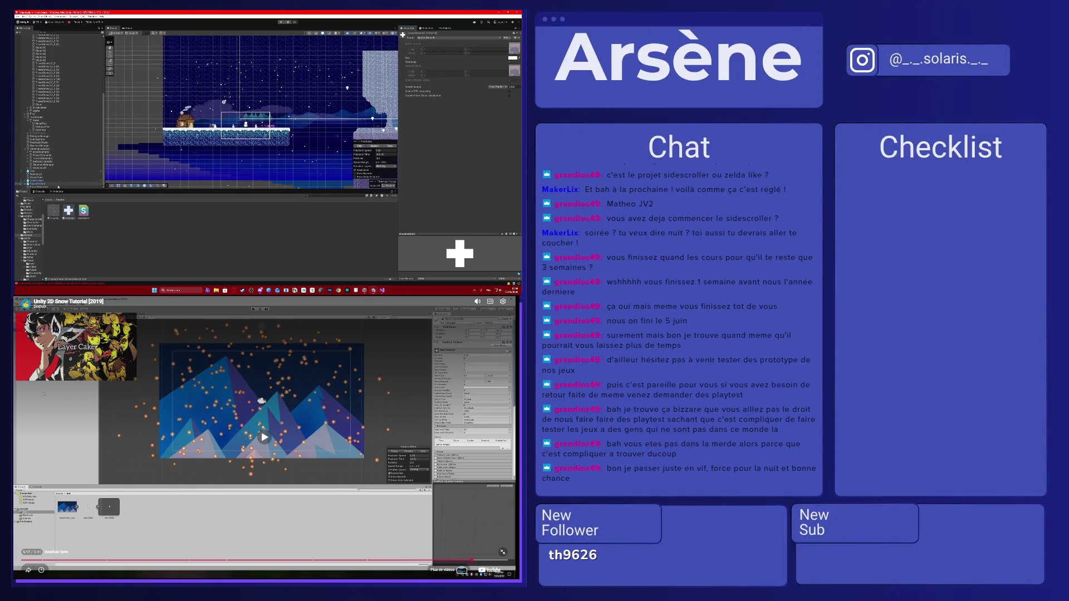
- Frame the Snow Generator and test the falling snow in play mode, then stop
double_click(58, 188)
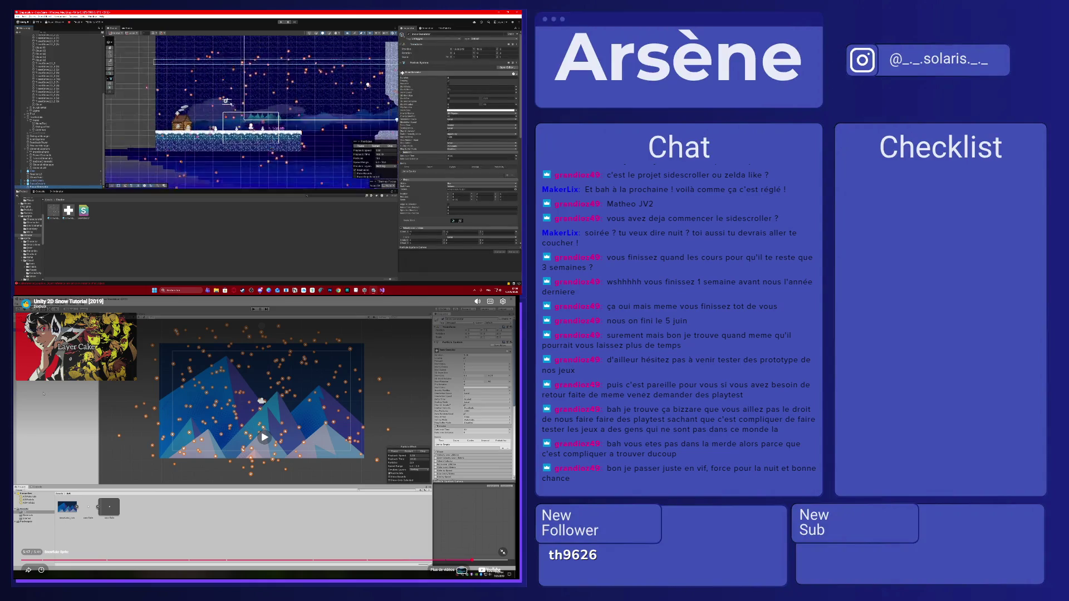
click(281, 22)
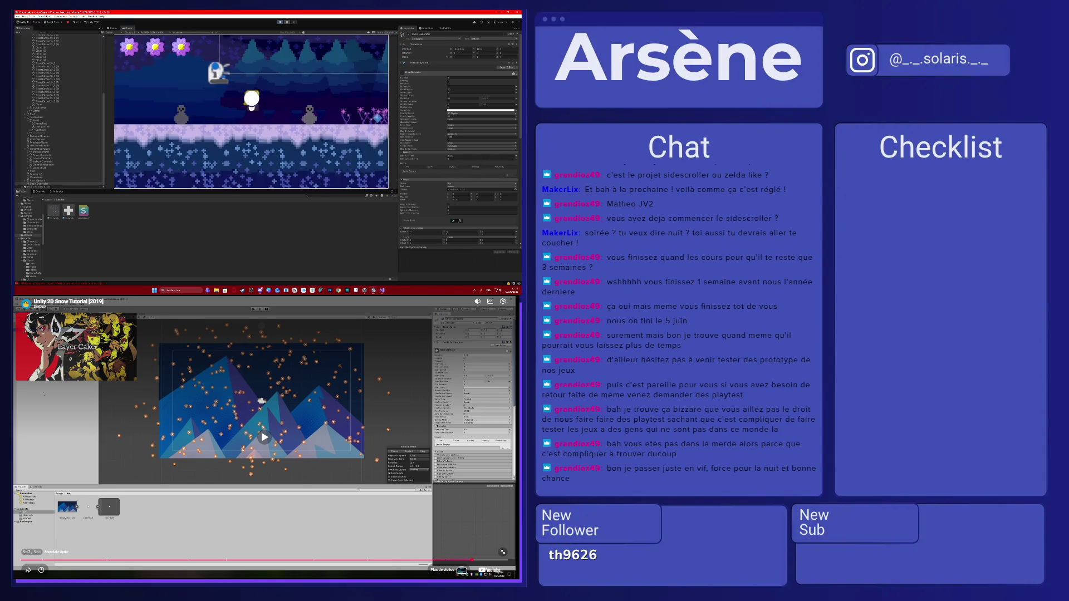
key(alt+Tab)
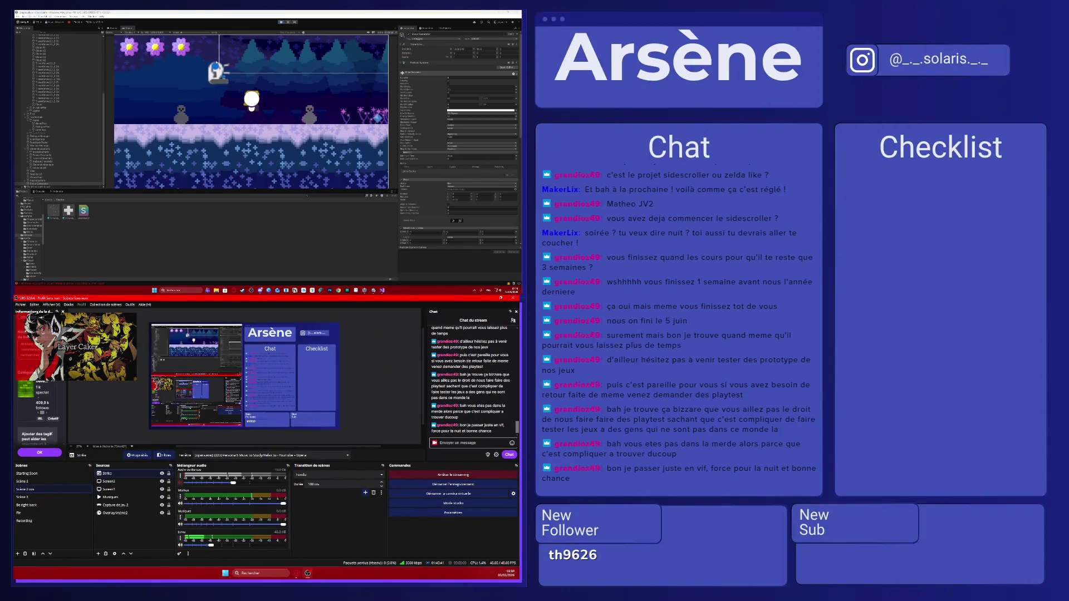
click(211, 60)
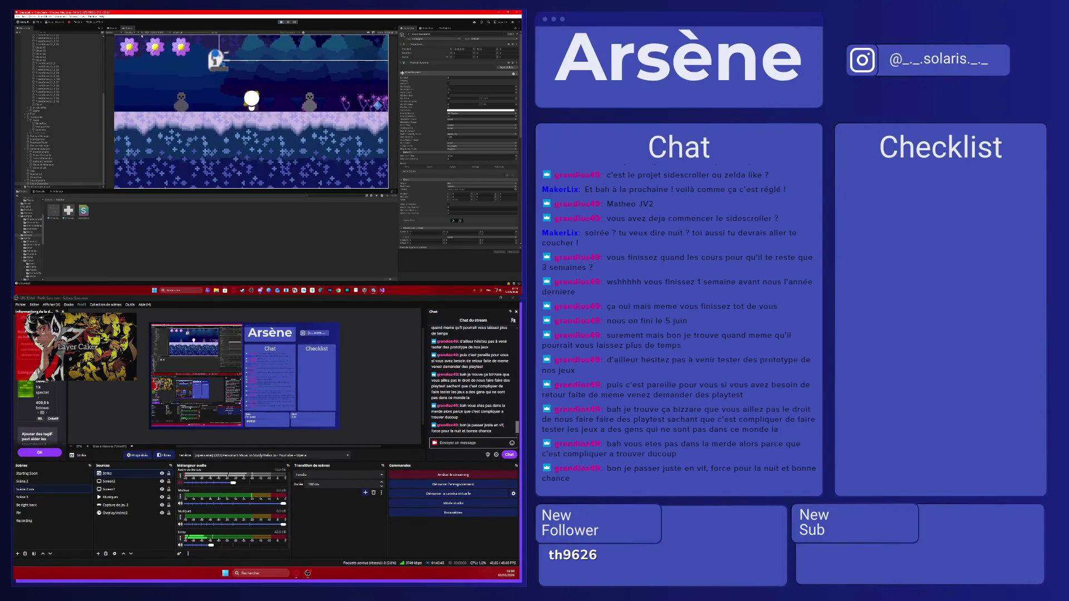
click(114, 29)
click(124, 30)
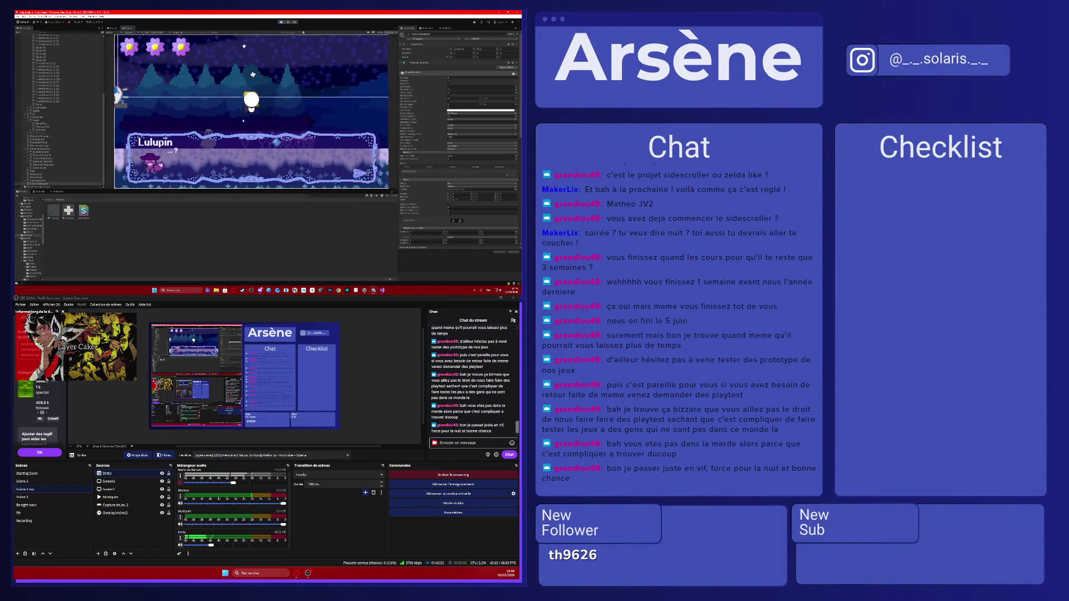
key(space)
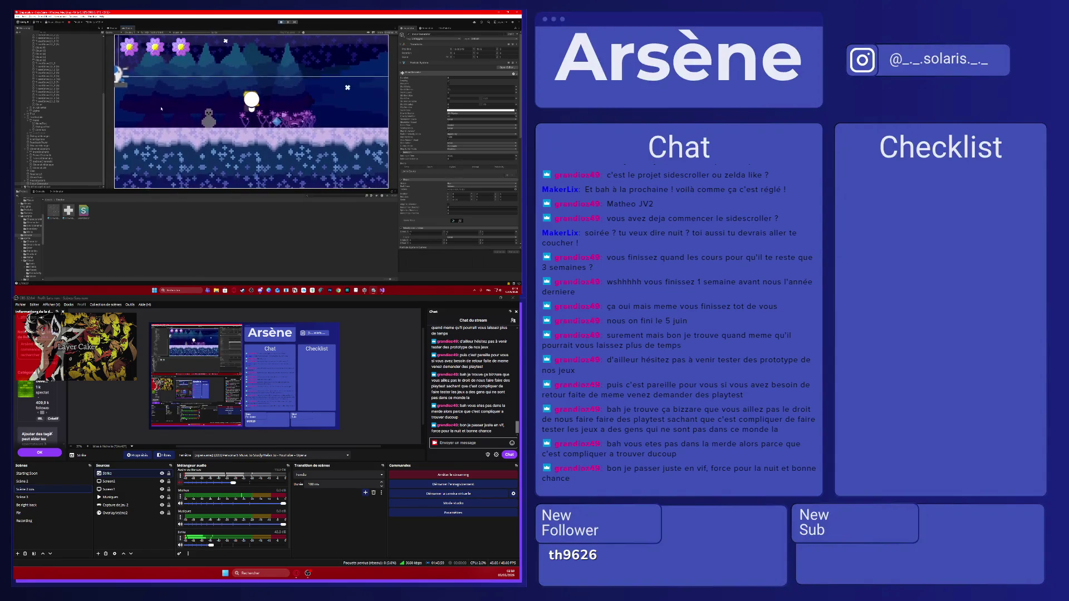
click(280, 22)
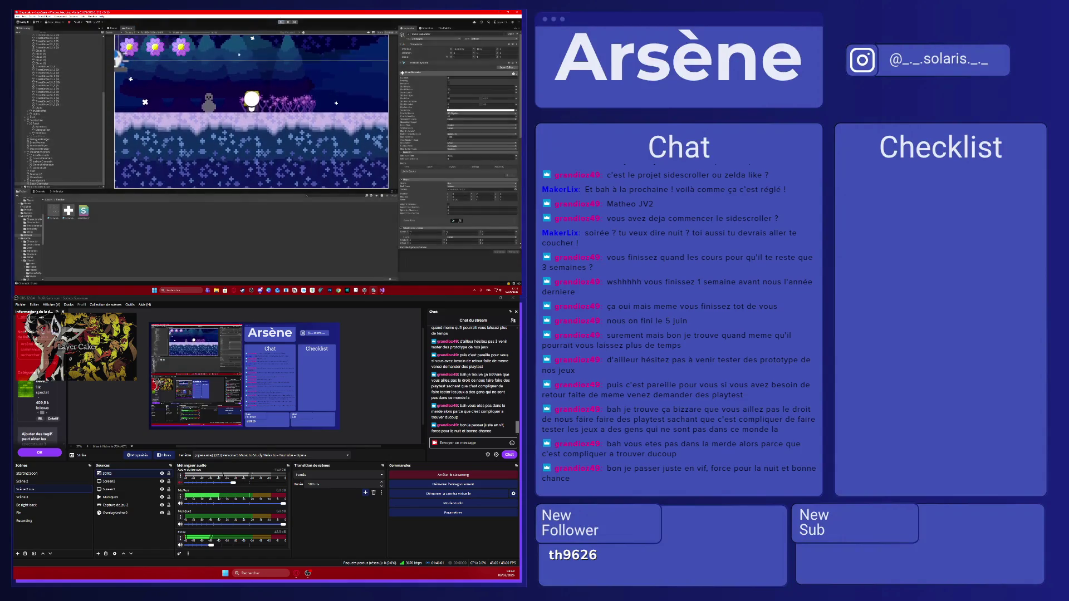
- Change the Snow Generator's Start Color from white to a pale blue
click(42, 187)
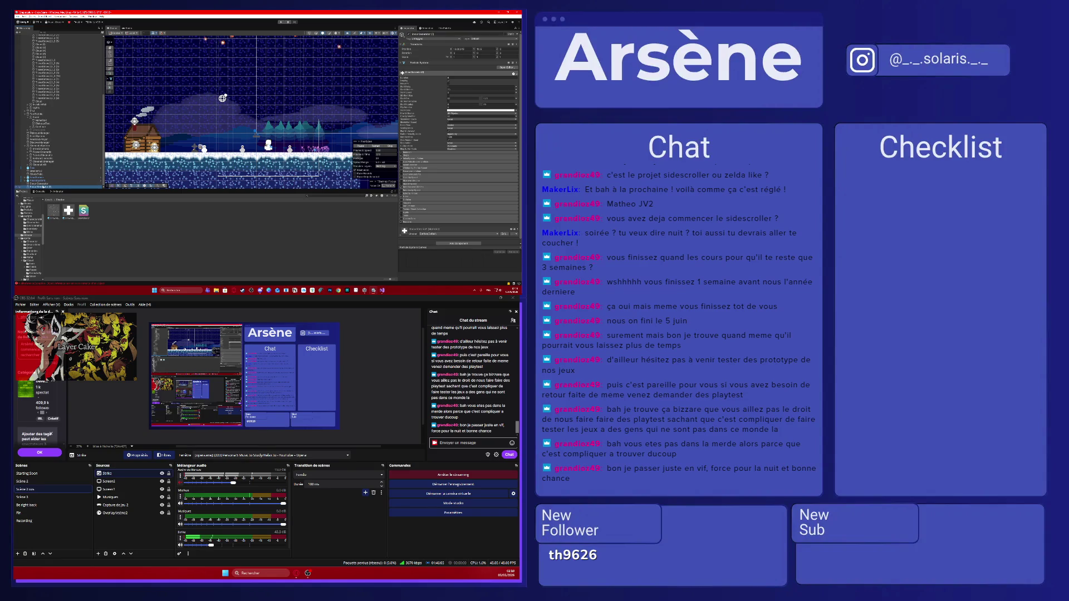
click(411, 152)
click(409, 181)
scroll(428, 86, down, 1)
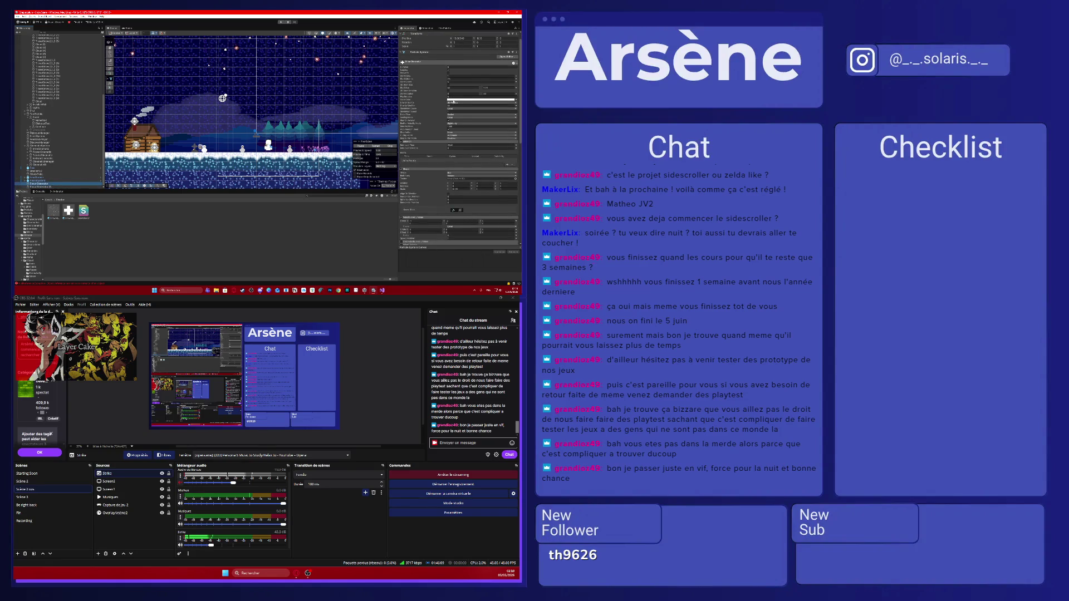
click(453, 100)
click(462, 146)
click(470, 123)
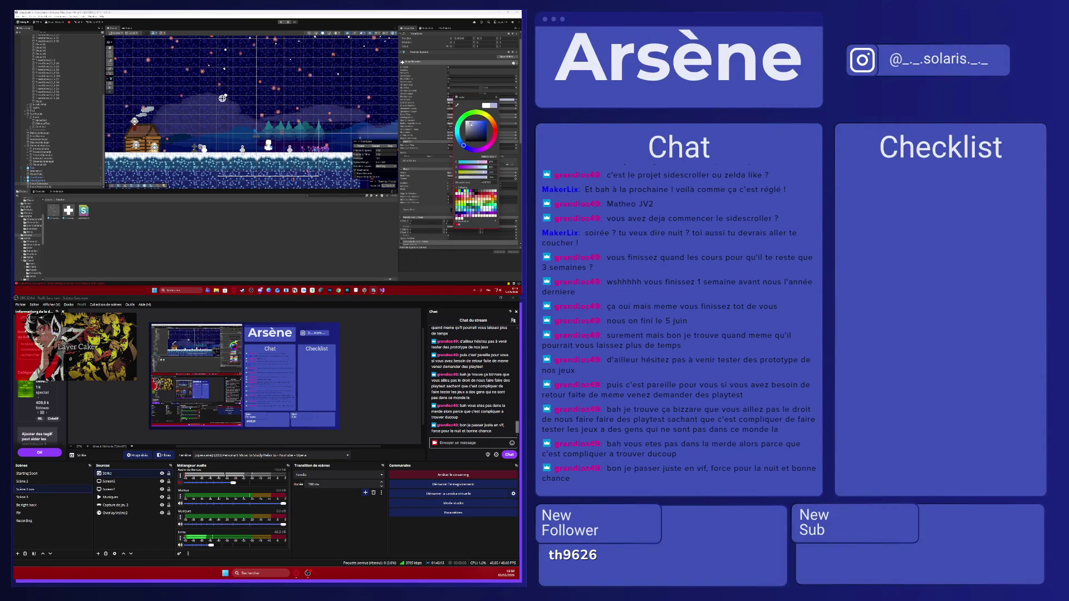
- Fine-tune the snow colour's hue, then select the other particle system and expand Emission and Shape
drag(464, 145, 476, 126)
click(55, 187)
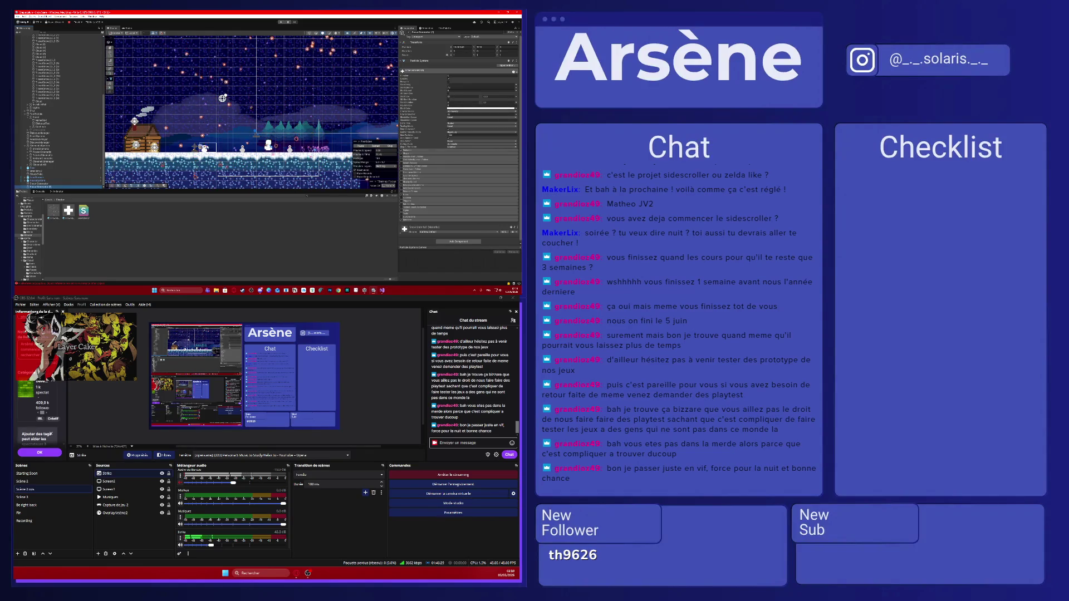
click(42, 183)
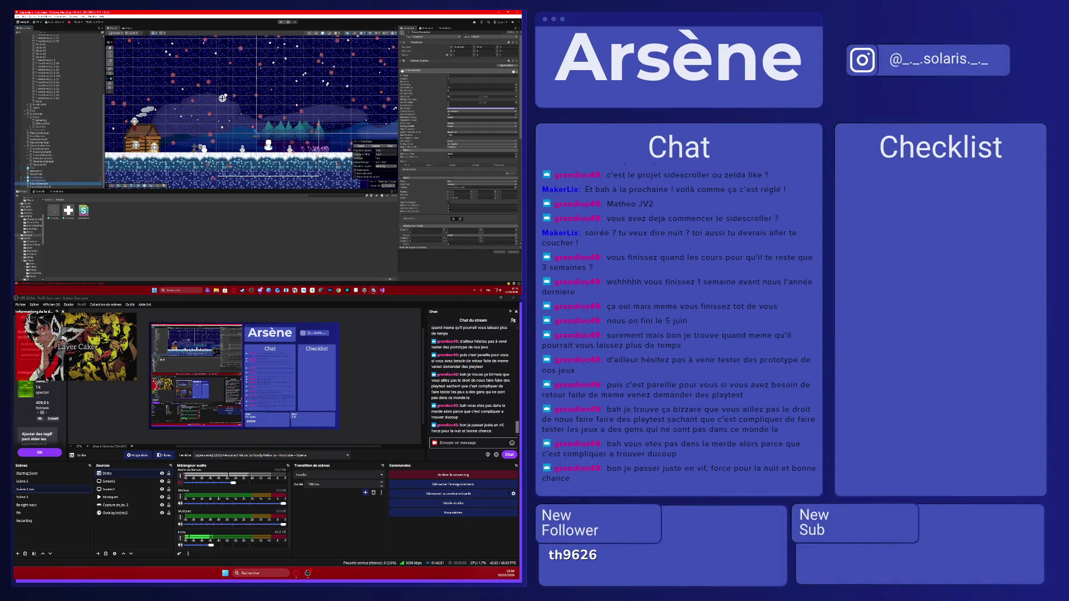